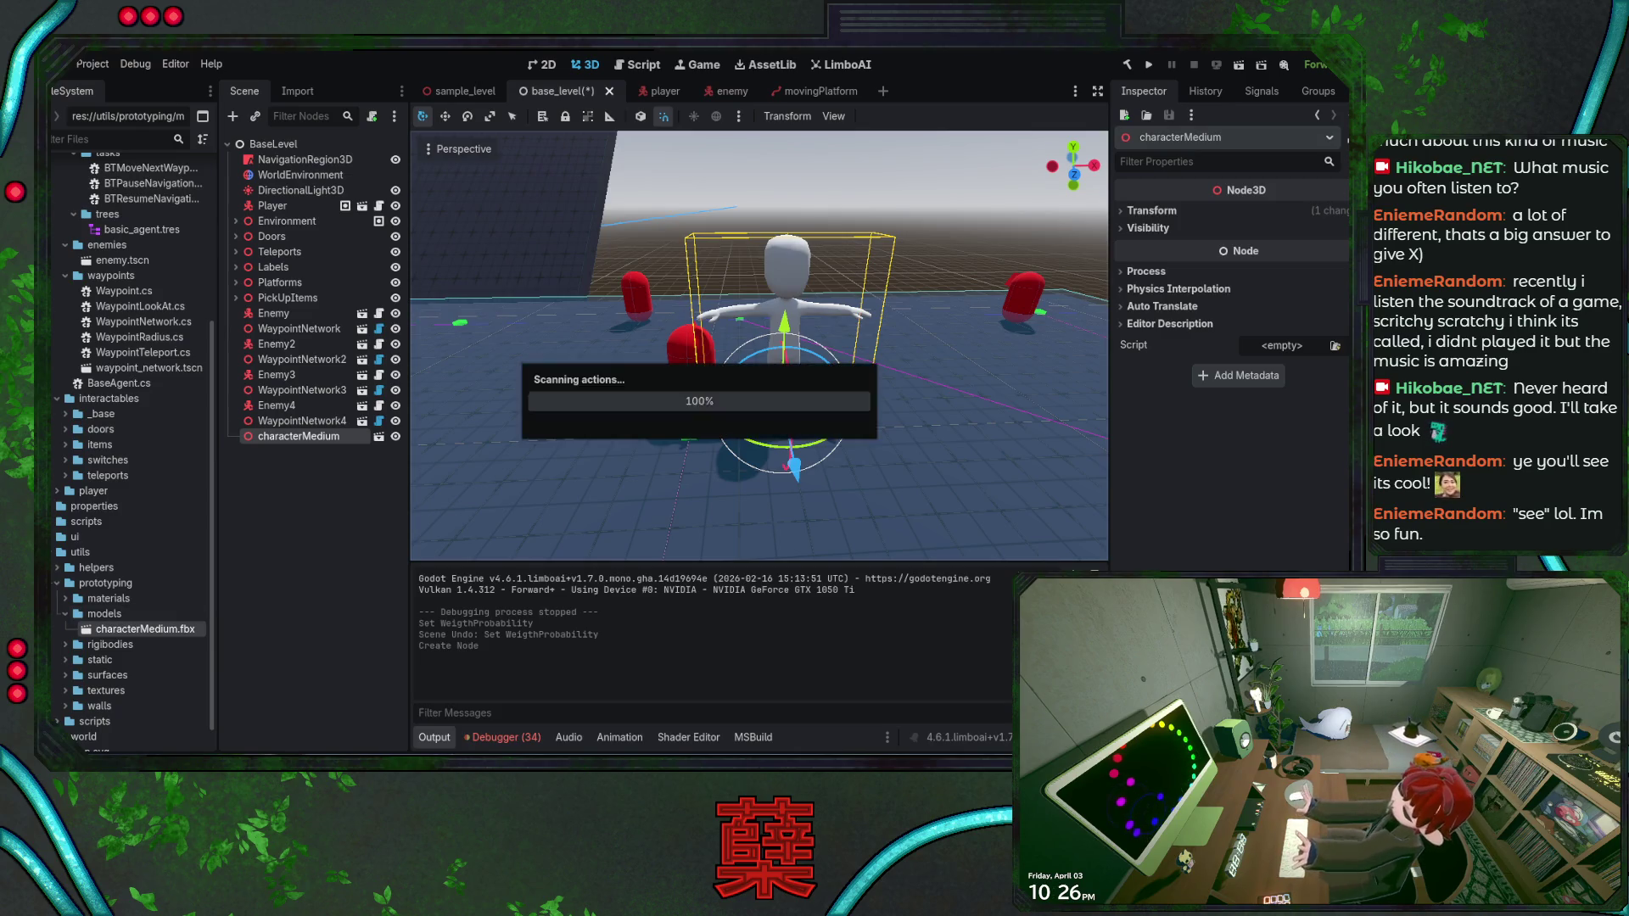
# Drop DummyCharacter.fbx into the BaseLevel viewport and frame the new instance
pyautogui.moveTo(170, 647)
pyautogui.mouseDown()
pyautogui.moveTo(313, 636)
pyautogui.moveTo(902, 424)
pyautogui.moveTo(874, 403)
pyautogui.moveTo(615, 424)
pyautogui.mouseUp()
pyautogui.press('f')
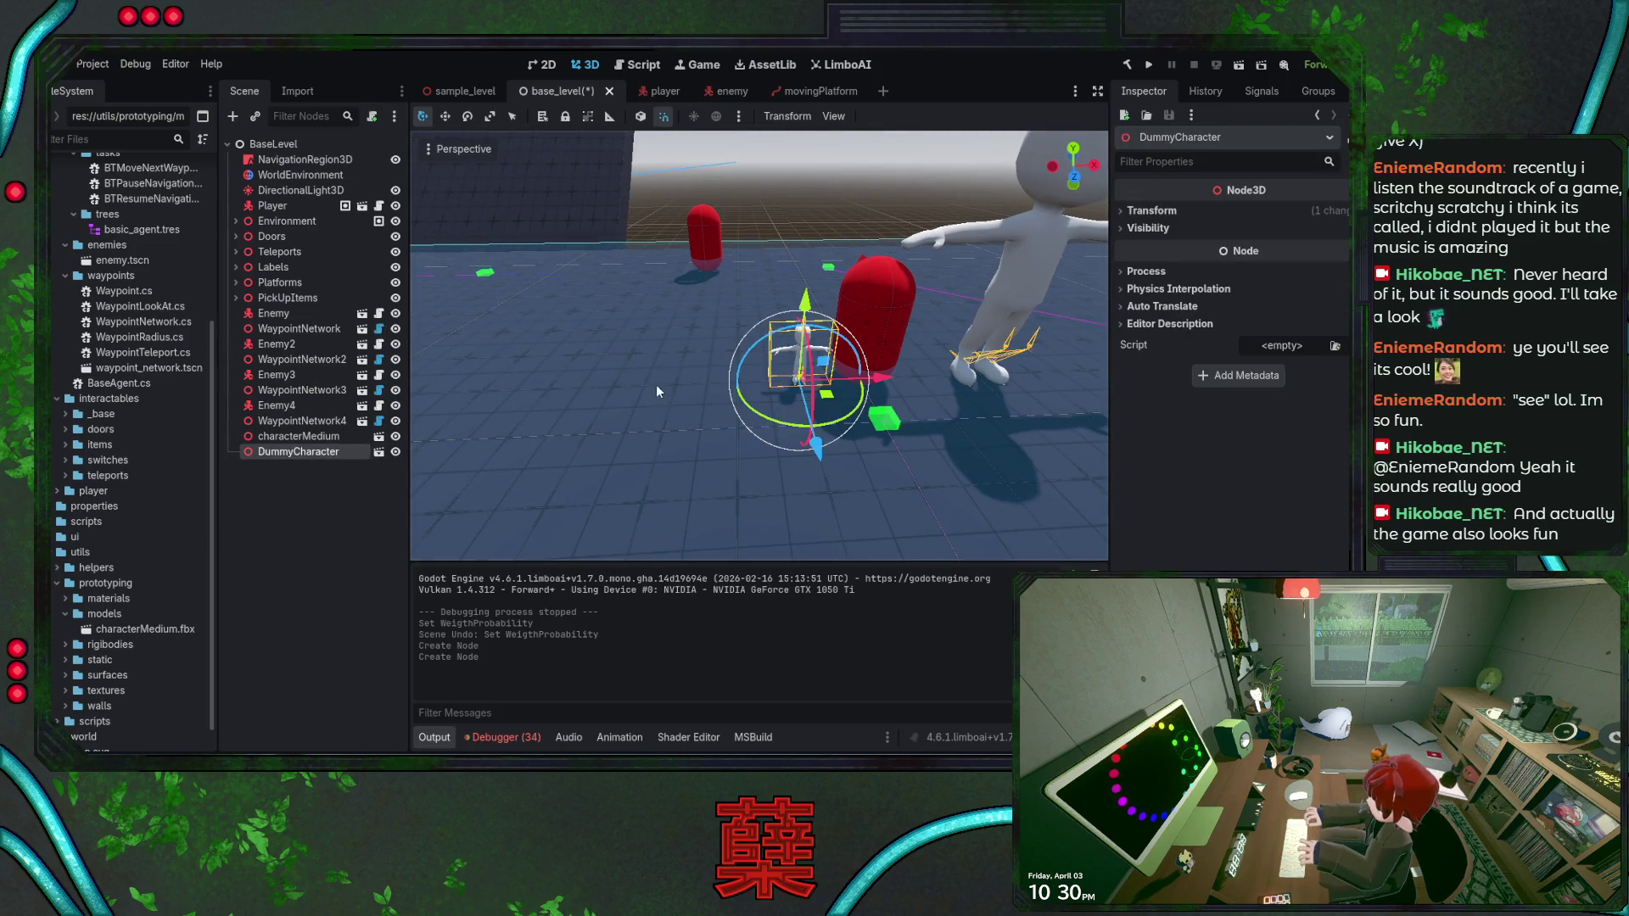
# Delete DummyCharacter and save BaseLevel, then re-add it, frame it, and delete it again
pyautogui.press('Delete')
pyautogui.hotkey('ctrl', 's')
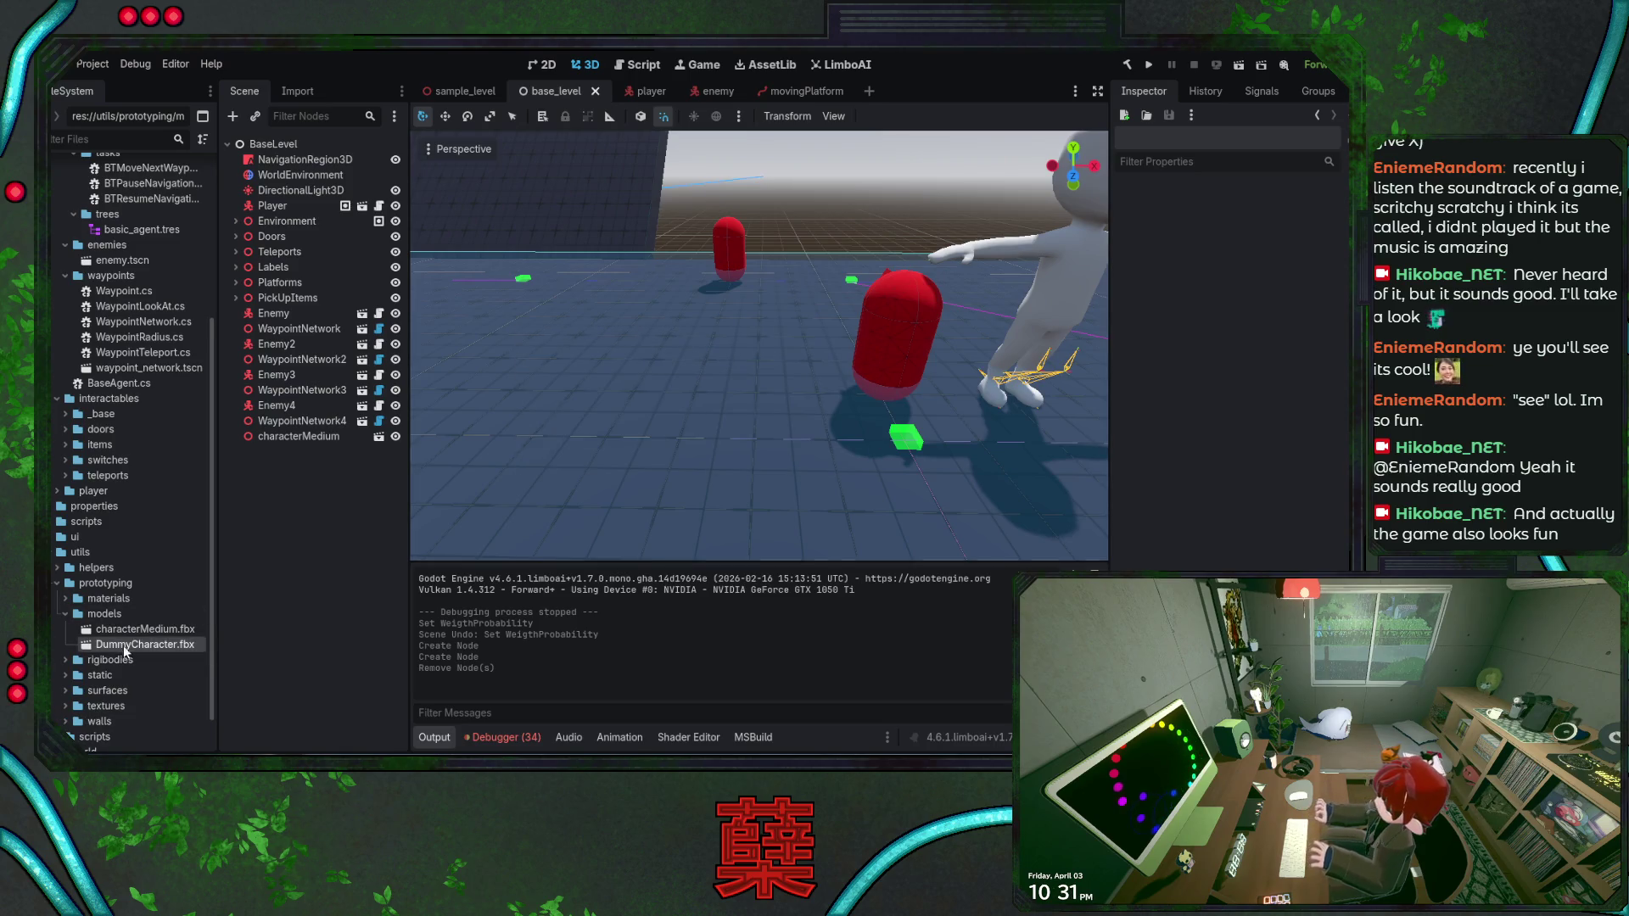
pyautogui.moveTo(124, 652)
pyautogui.mouseDown()
pyautogui.moveTo(823, 391)
pyautogui.moveTo(797, 418)
pyautogui.mouseUp()
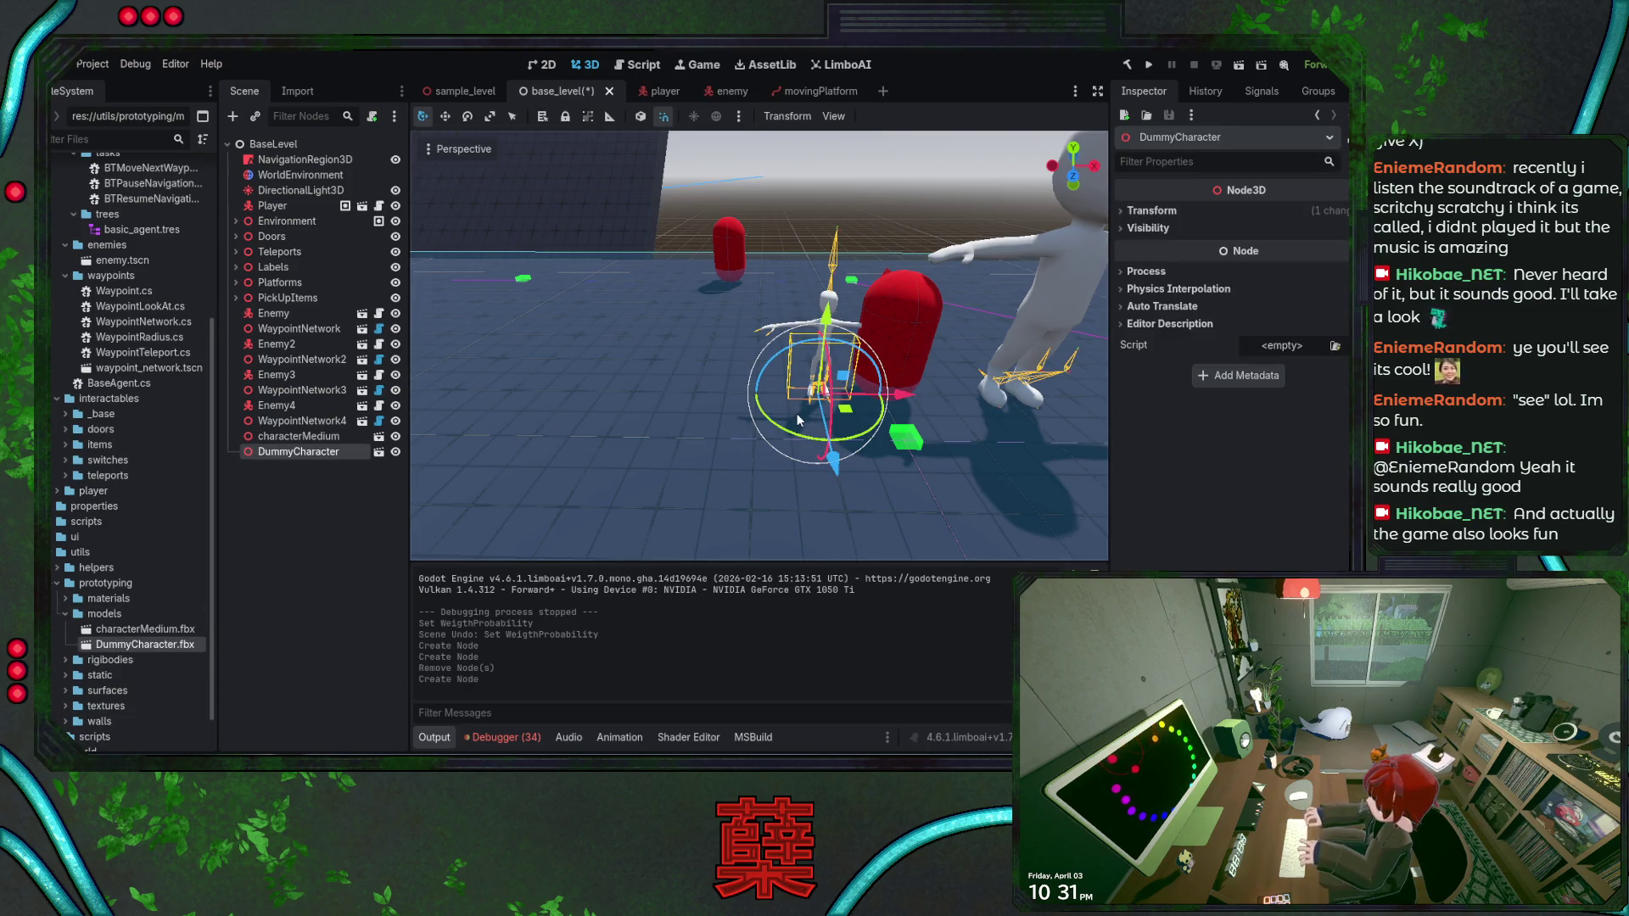
pyautogui.press('f')
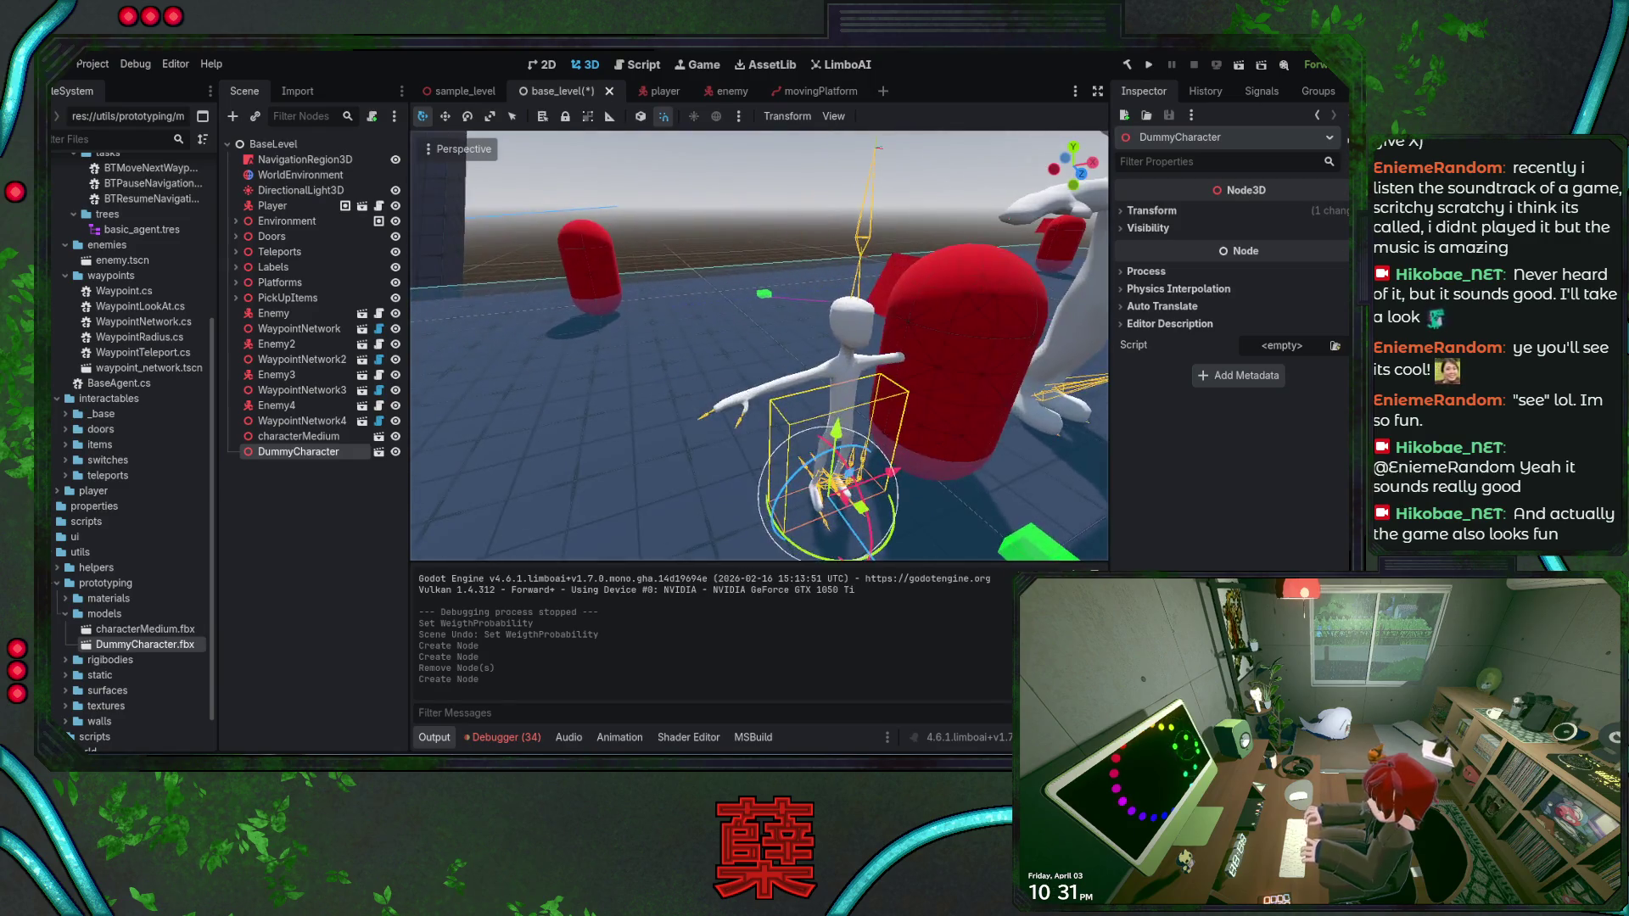
pyautogui.scroll(-5, 744, 413)
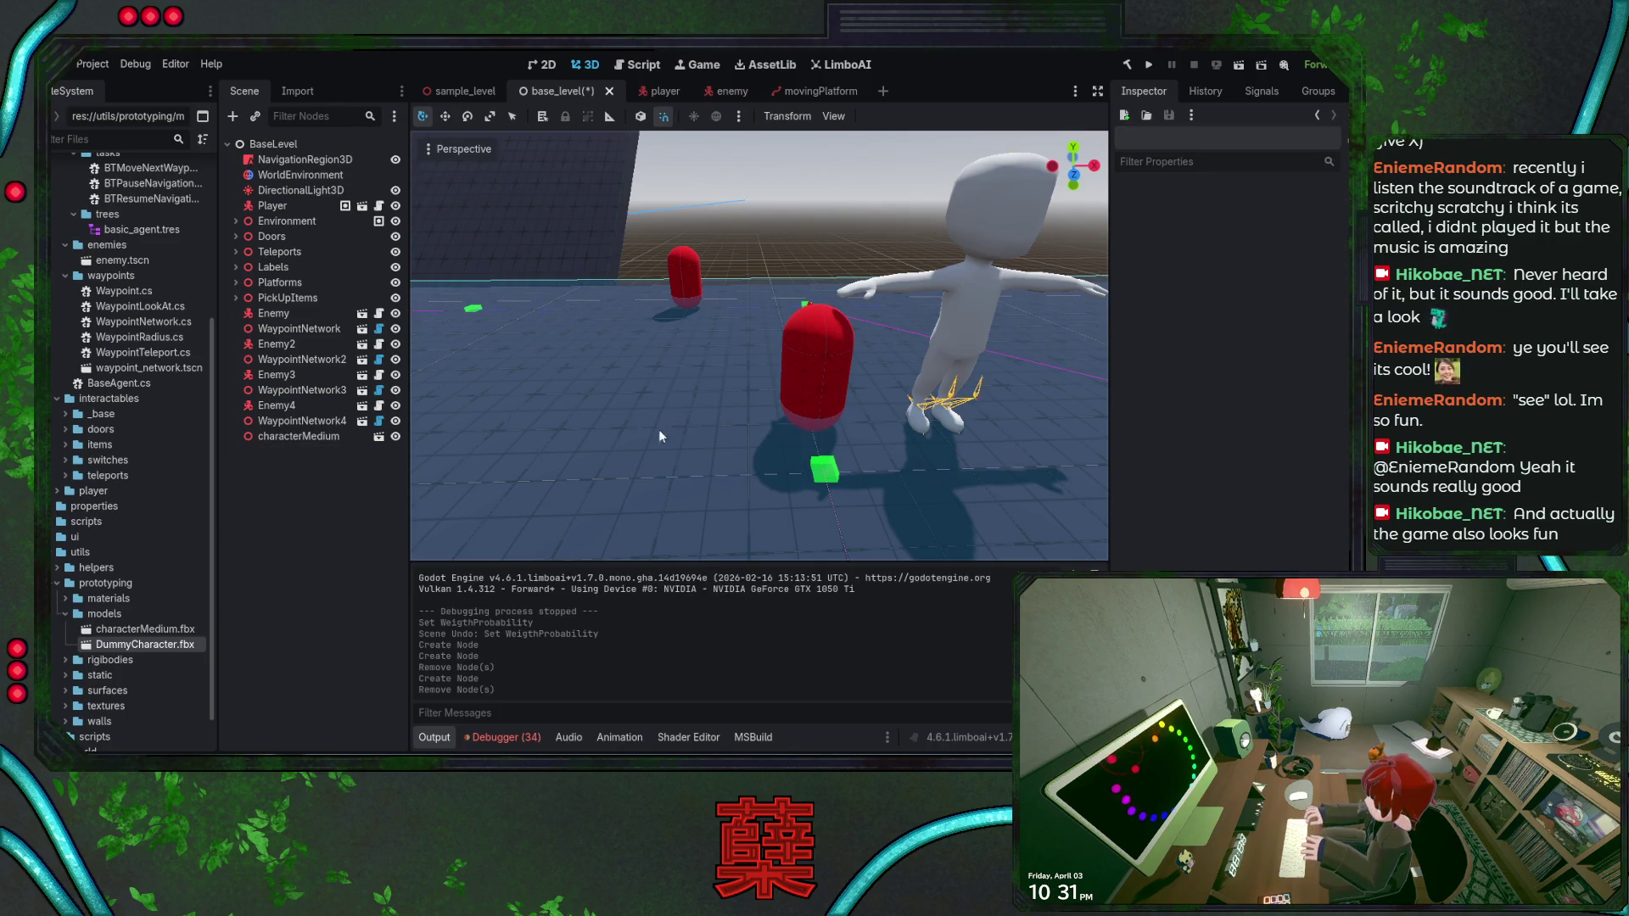
pyautogui.press('Delete')
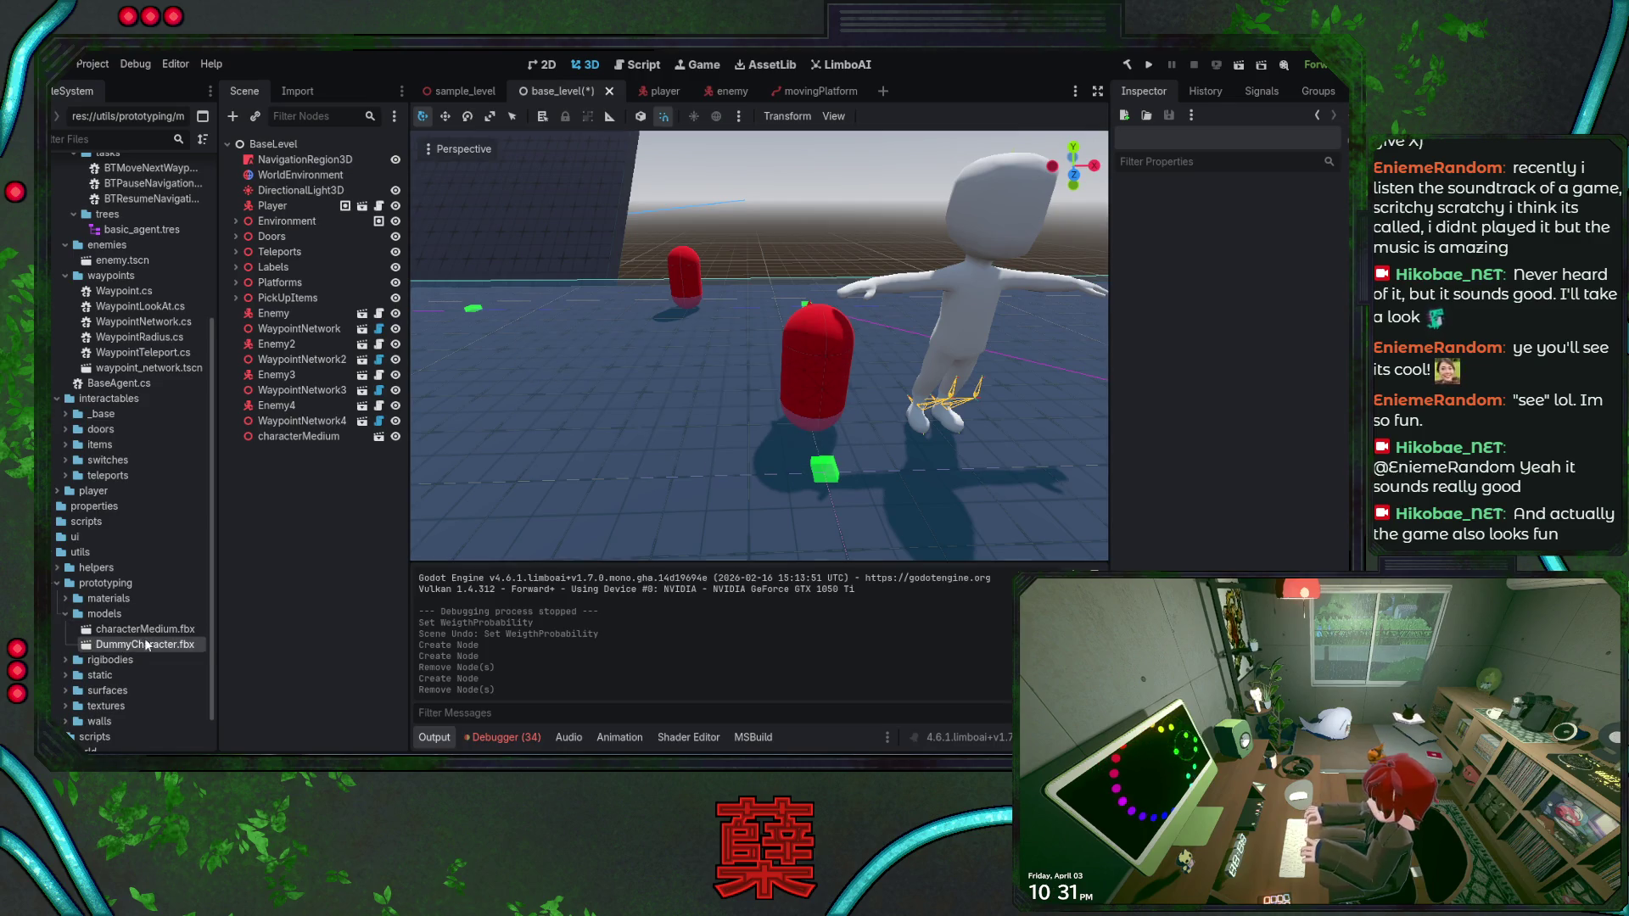
# Drop in and delete another DummyCharacter, then select DummyCharacter.fbx and save BaseLevel
pyautogui.moveTo(146, 645); pyautogui.dragTo(548, 445)
pyautogui.press('f')
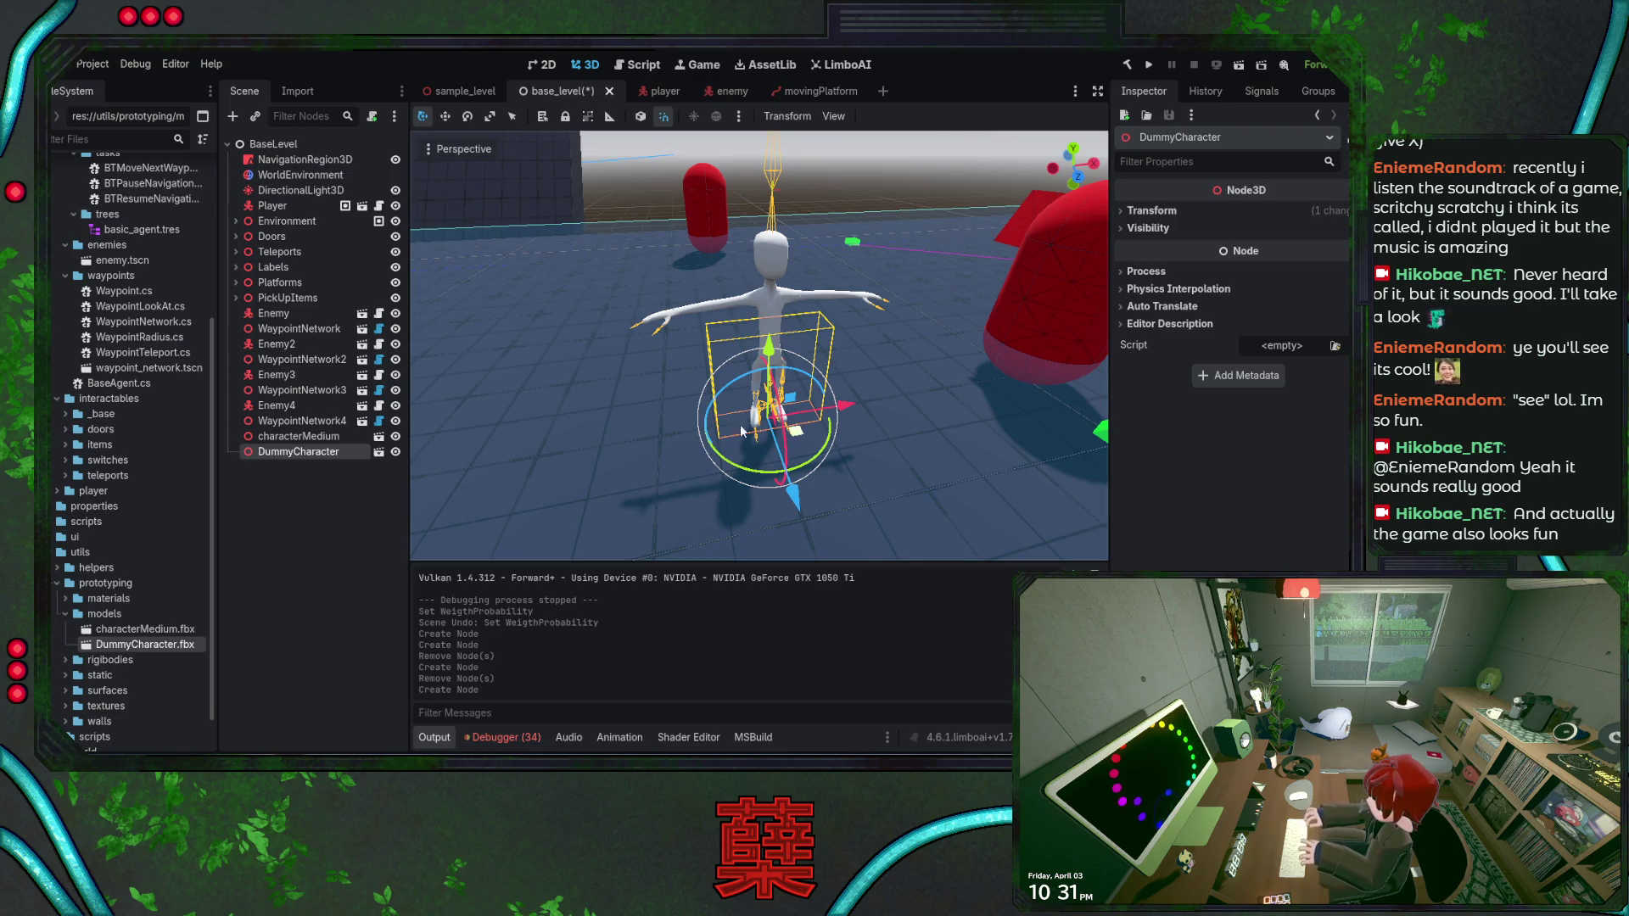
pyautogui.press('Delete')
pyautogui.click(172, 645)
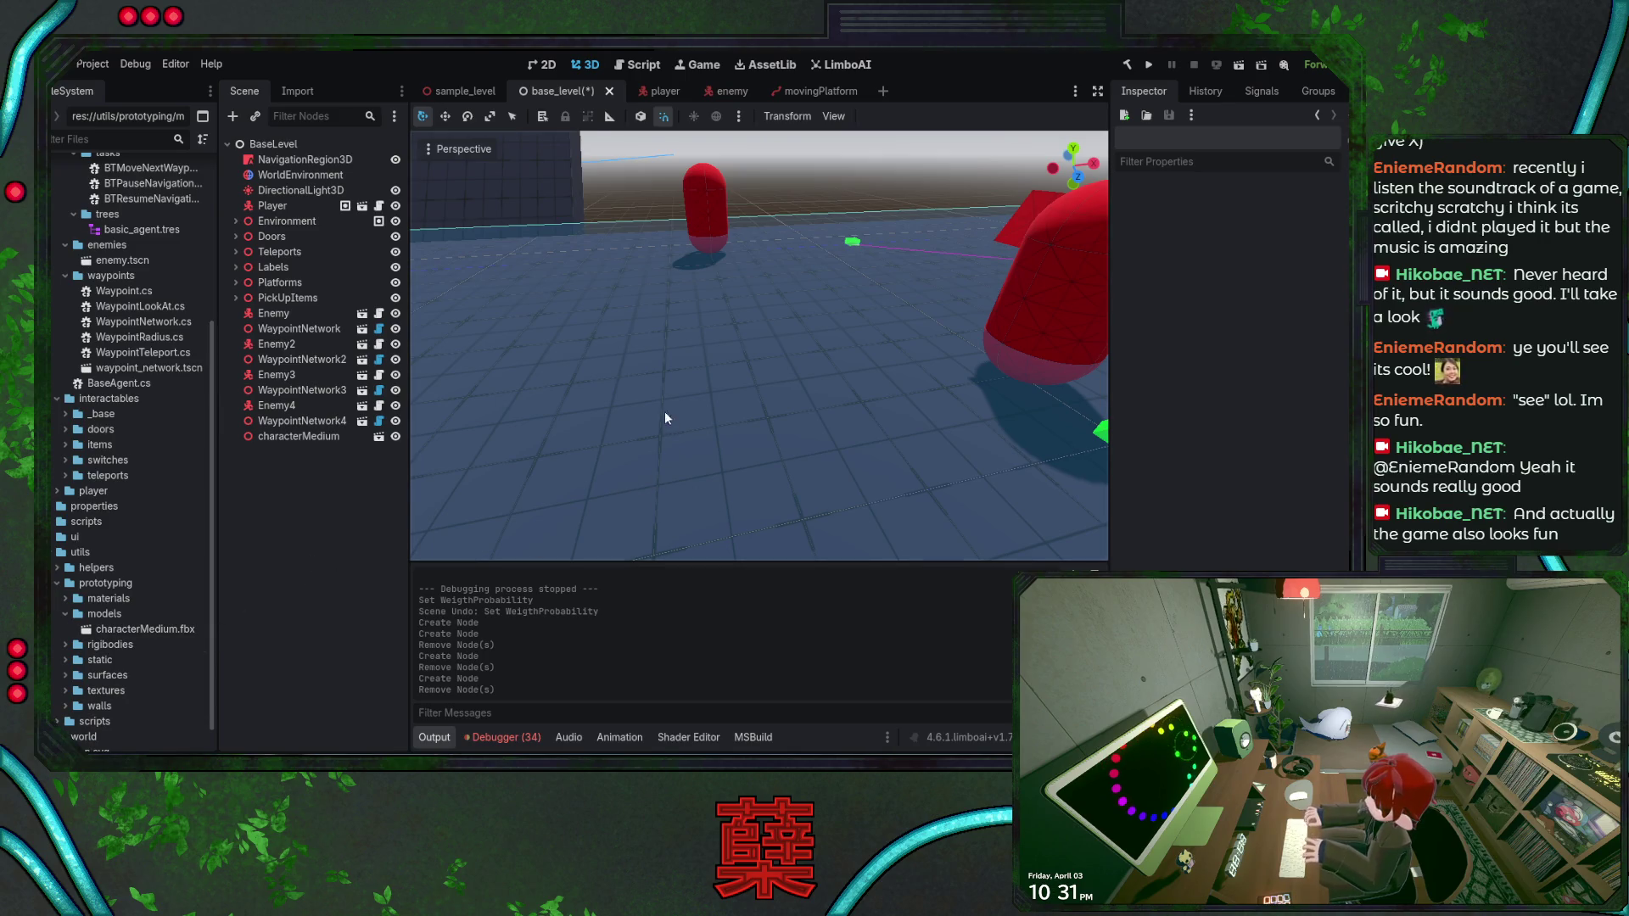
pyautogui.hotkey('ctrl', 's')
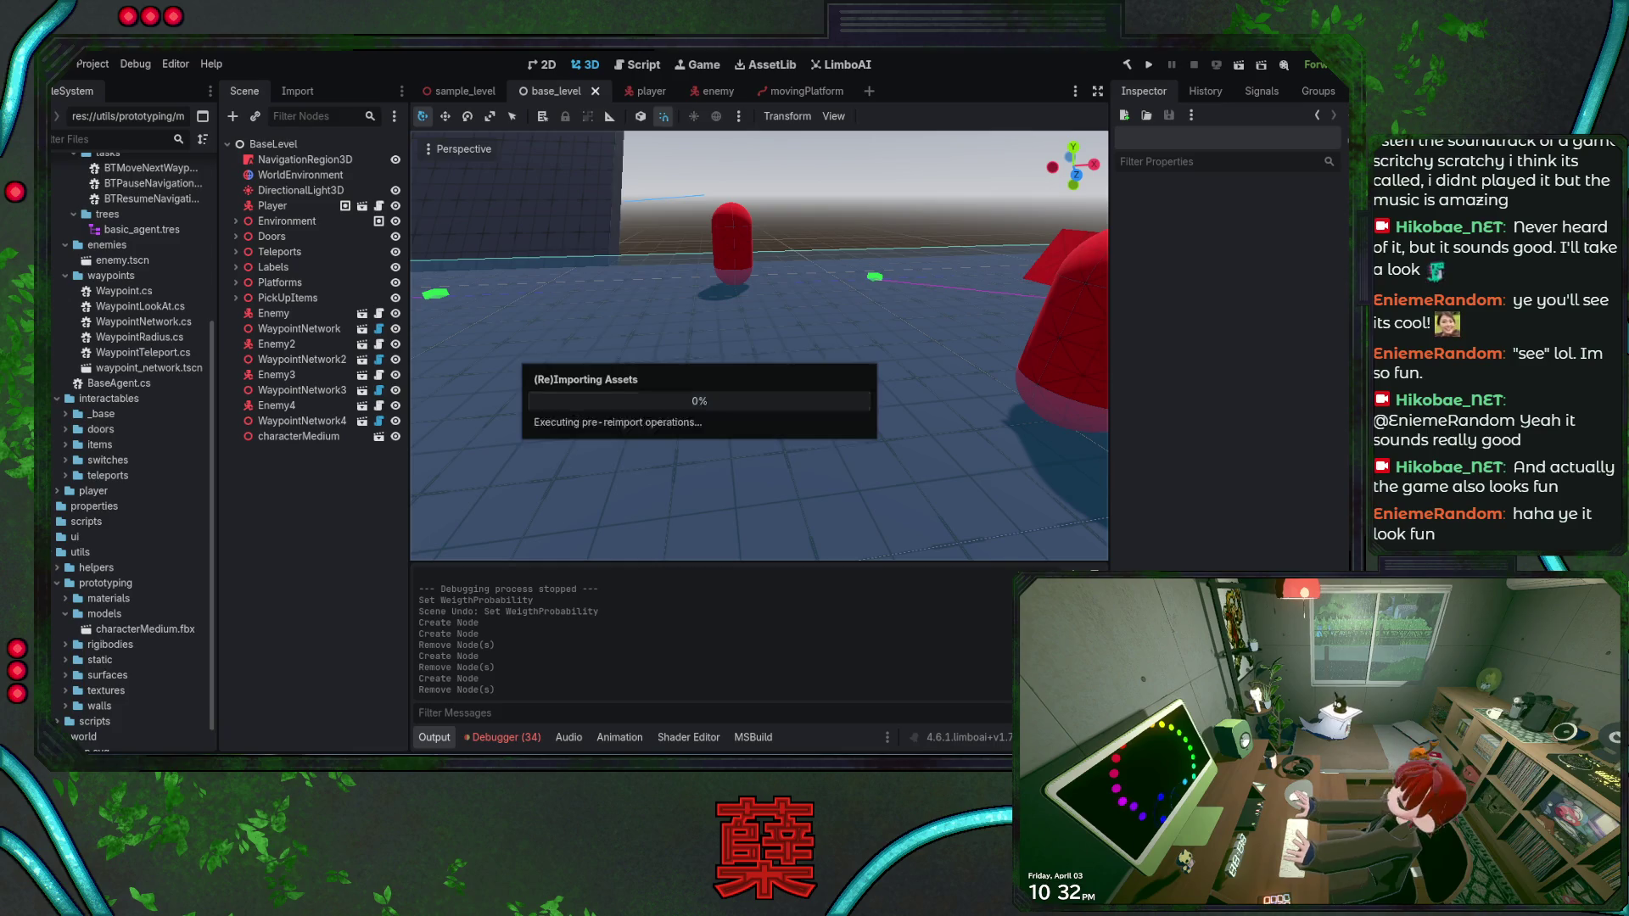
# Add, frame and delete the reimported DummyCharacter, then open DummyCharacter.fbx's Advanced Import Settings
pyautogui.moveTo(145, 644)
pyautogui.mouseDown()
pyautogui.moveTo(670, 404)
pyautogui.moveTo(976, 475)
pyautogui.moveTo(984, 459)
pyautogui.mouseUp()
pyautogui.press('f')
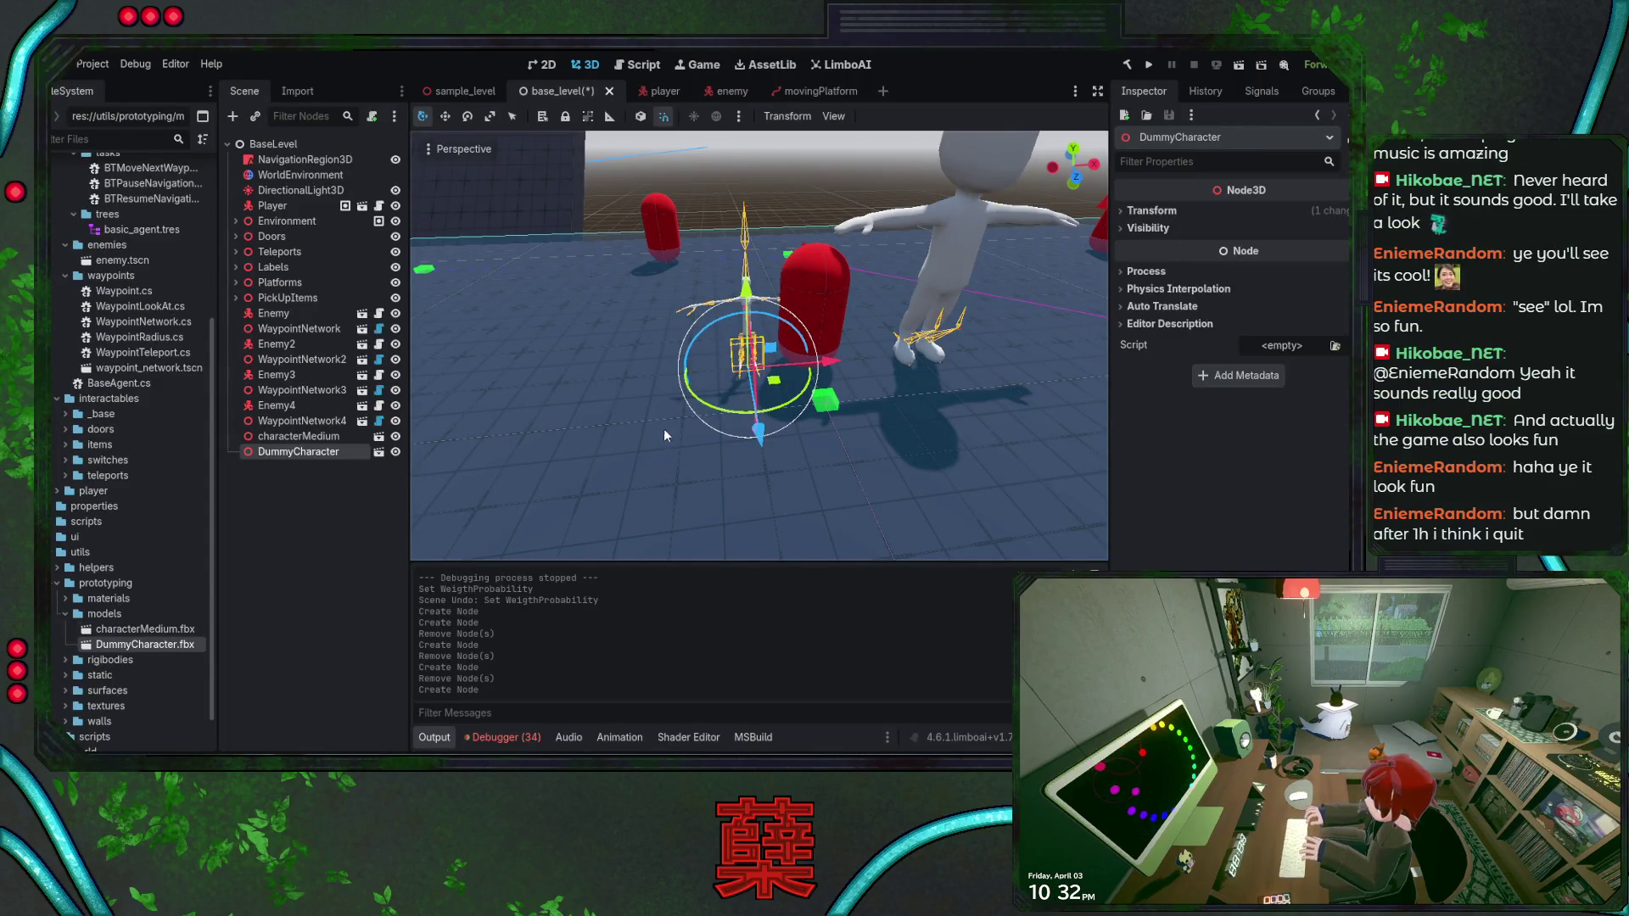
pyautogui.press('Delete')
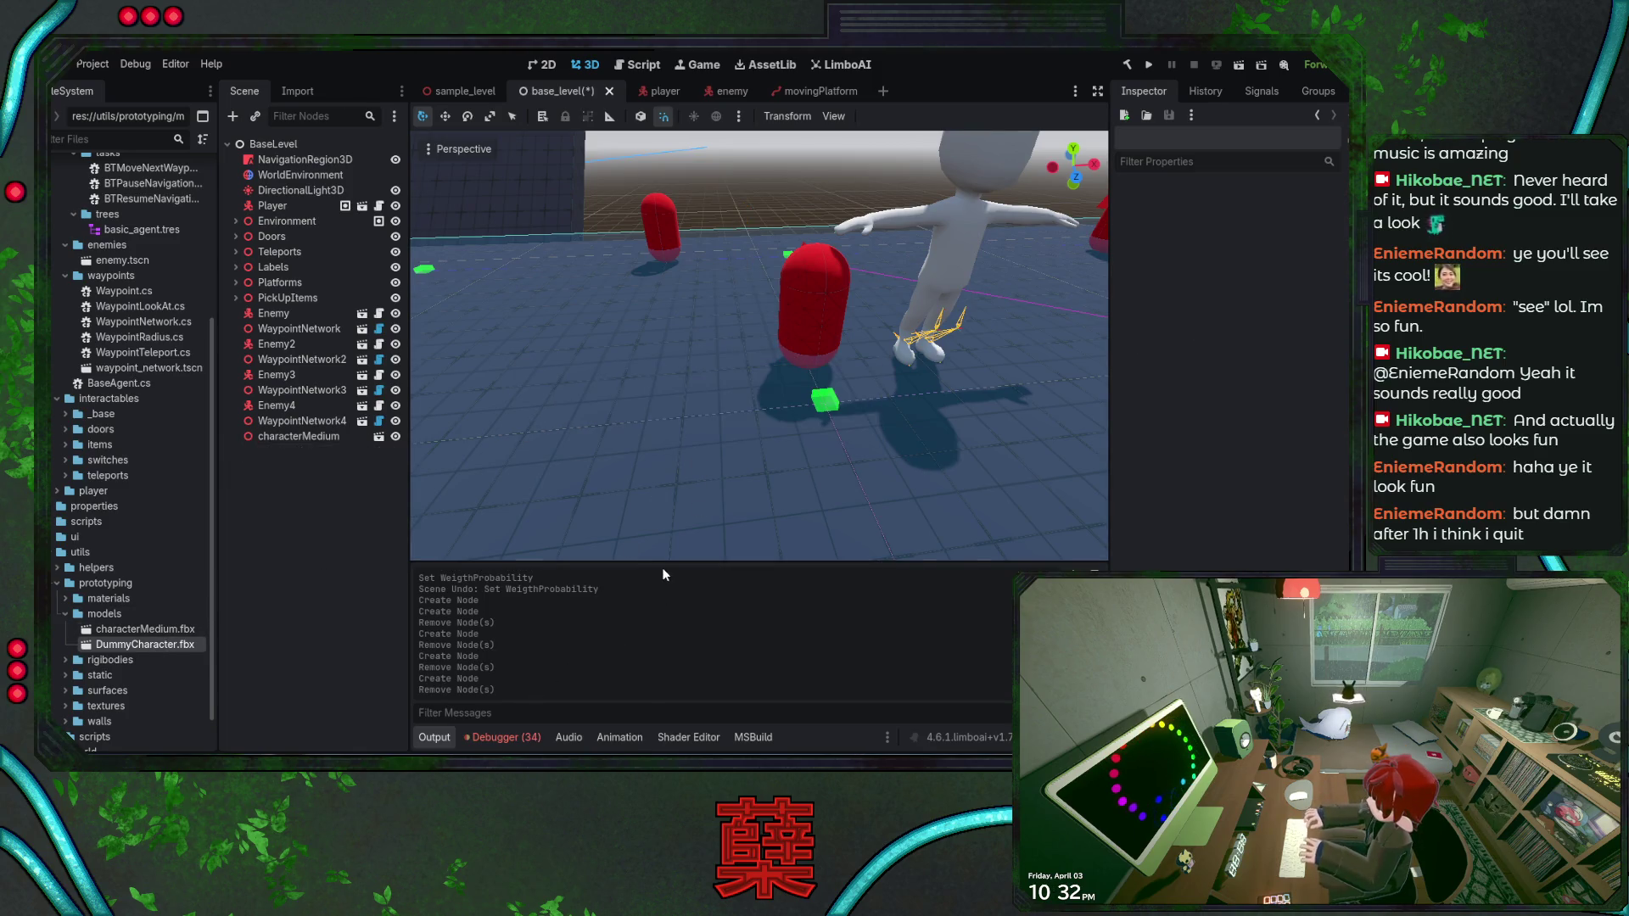
pyautogui.doubleClick(184, 647)
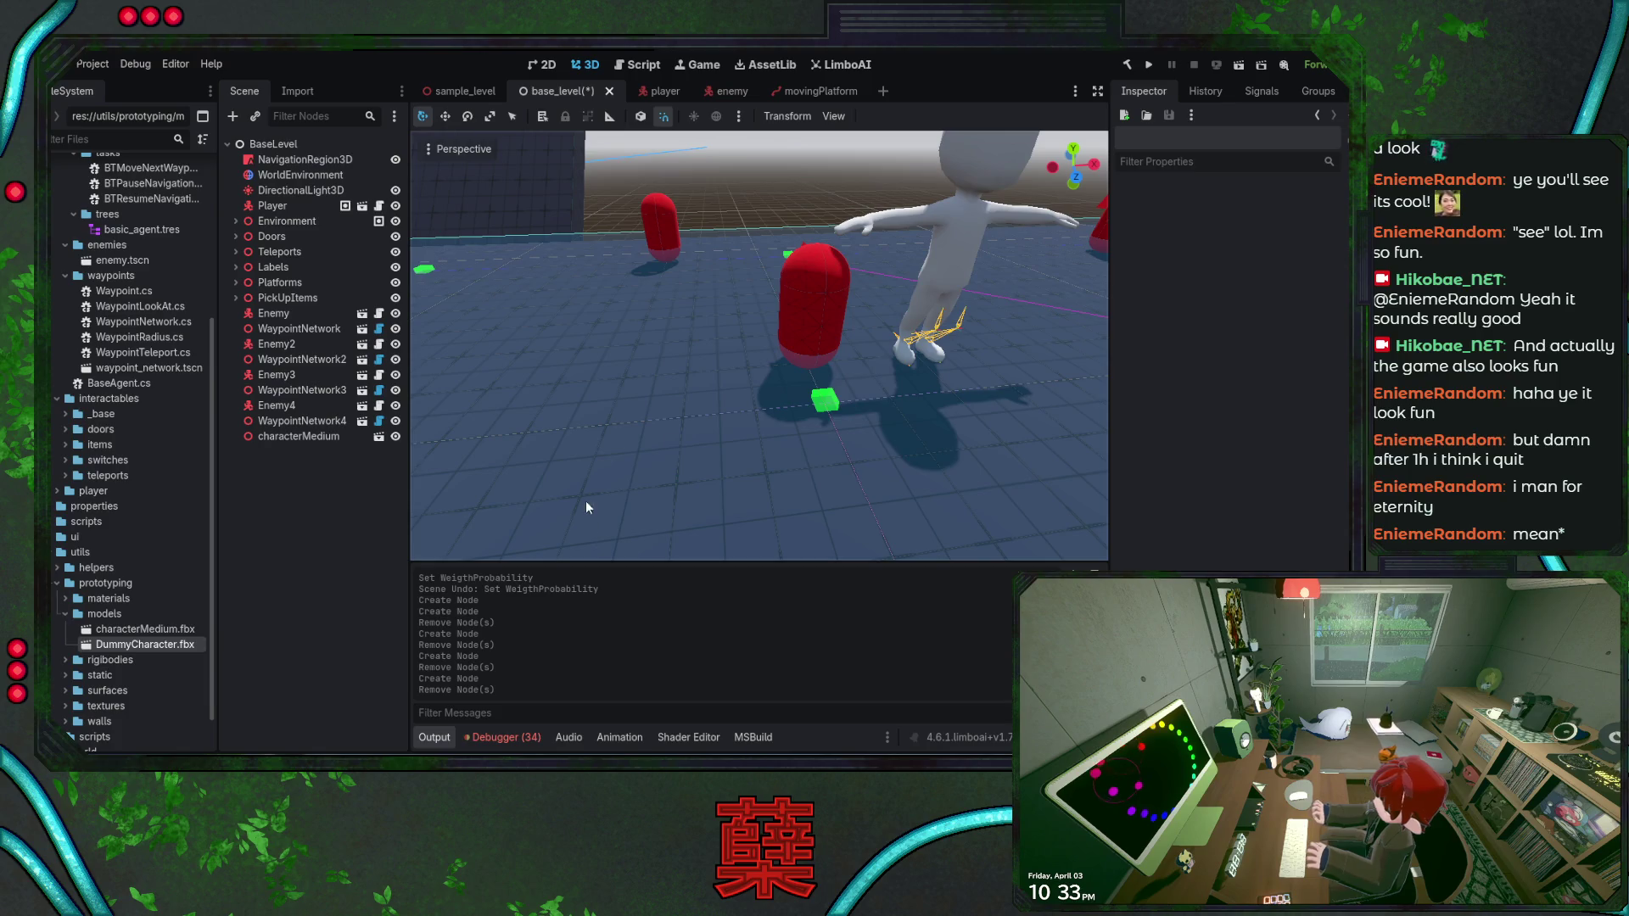
pyautogui.click(144, 629)
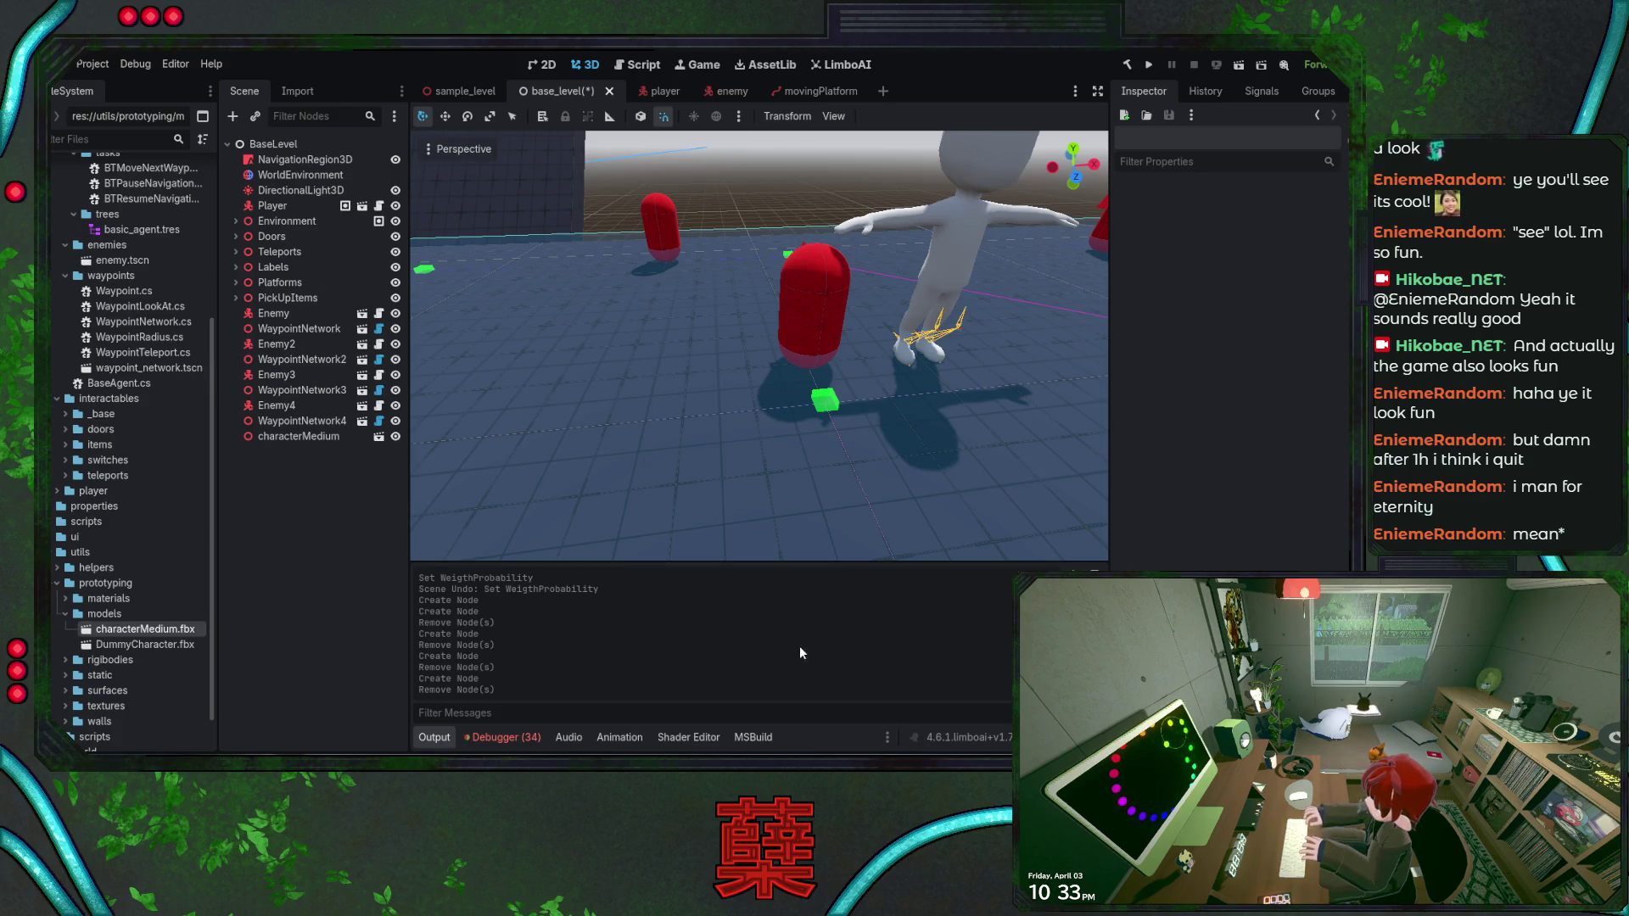
pyautogui.click(171, 649)
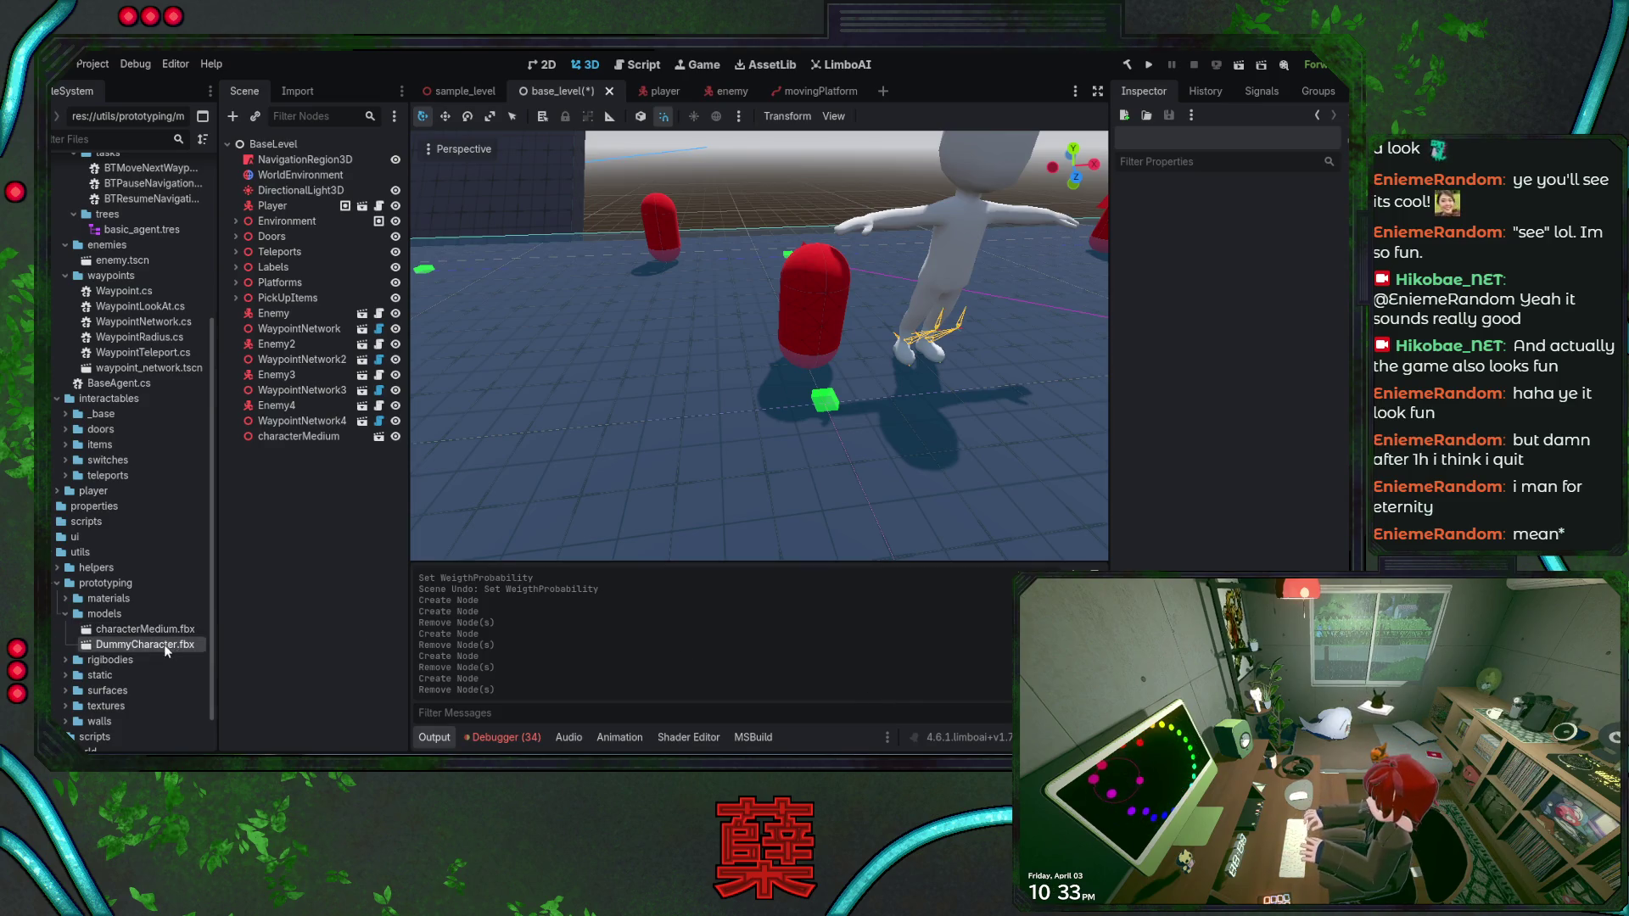
# Place DummyCharacter beside the red capsules, frame and orbit around it, and save BaseLevel
pyautogui.moveTo(173, 650)
pyautogui.mouseDown()
pyautogui.moveTo(294, 474)
pyautogui.moveTo(726, 428)
pyautogui.moveTo(690, 417)
pyautogui.moveTo(691, 387)
pyautogui.mouseUp()
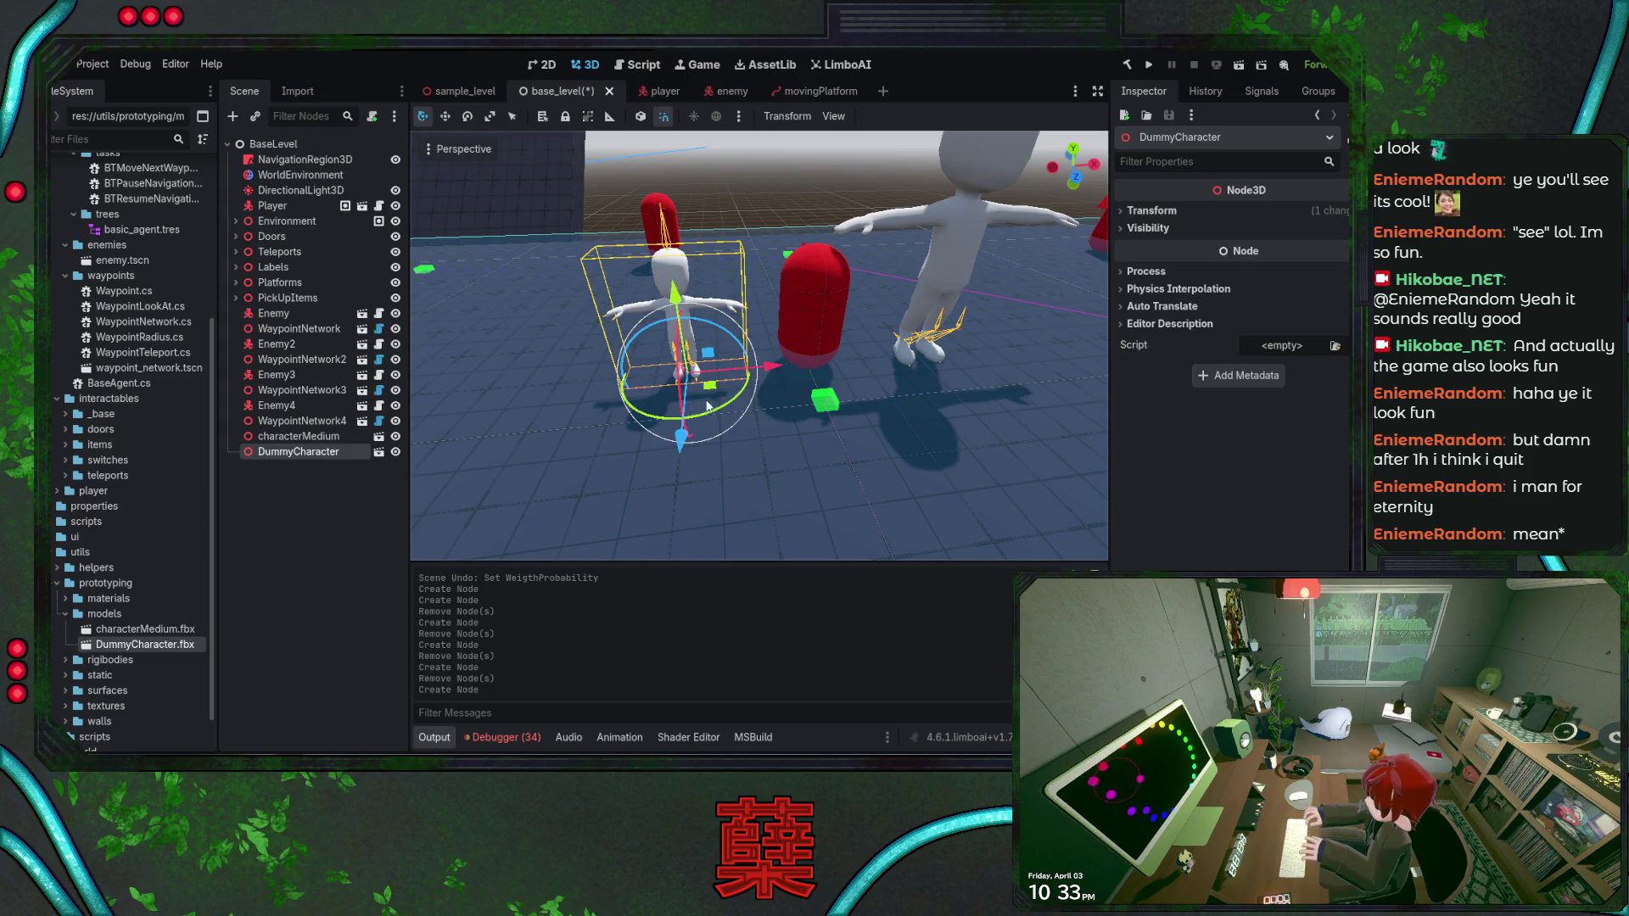
pyautogui.press('f')
pyautogui.hotkey('ctrl', 's')
pyautogui.moveTo(1074, 169); pyautogui.dragTo(967, 189)
pyautogui.hotkey('ctrl', 's')
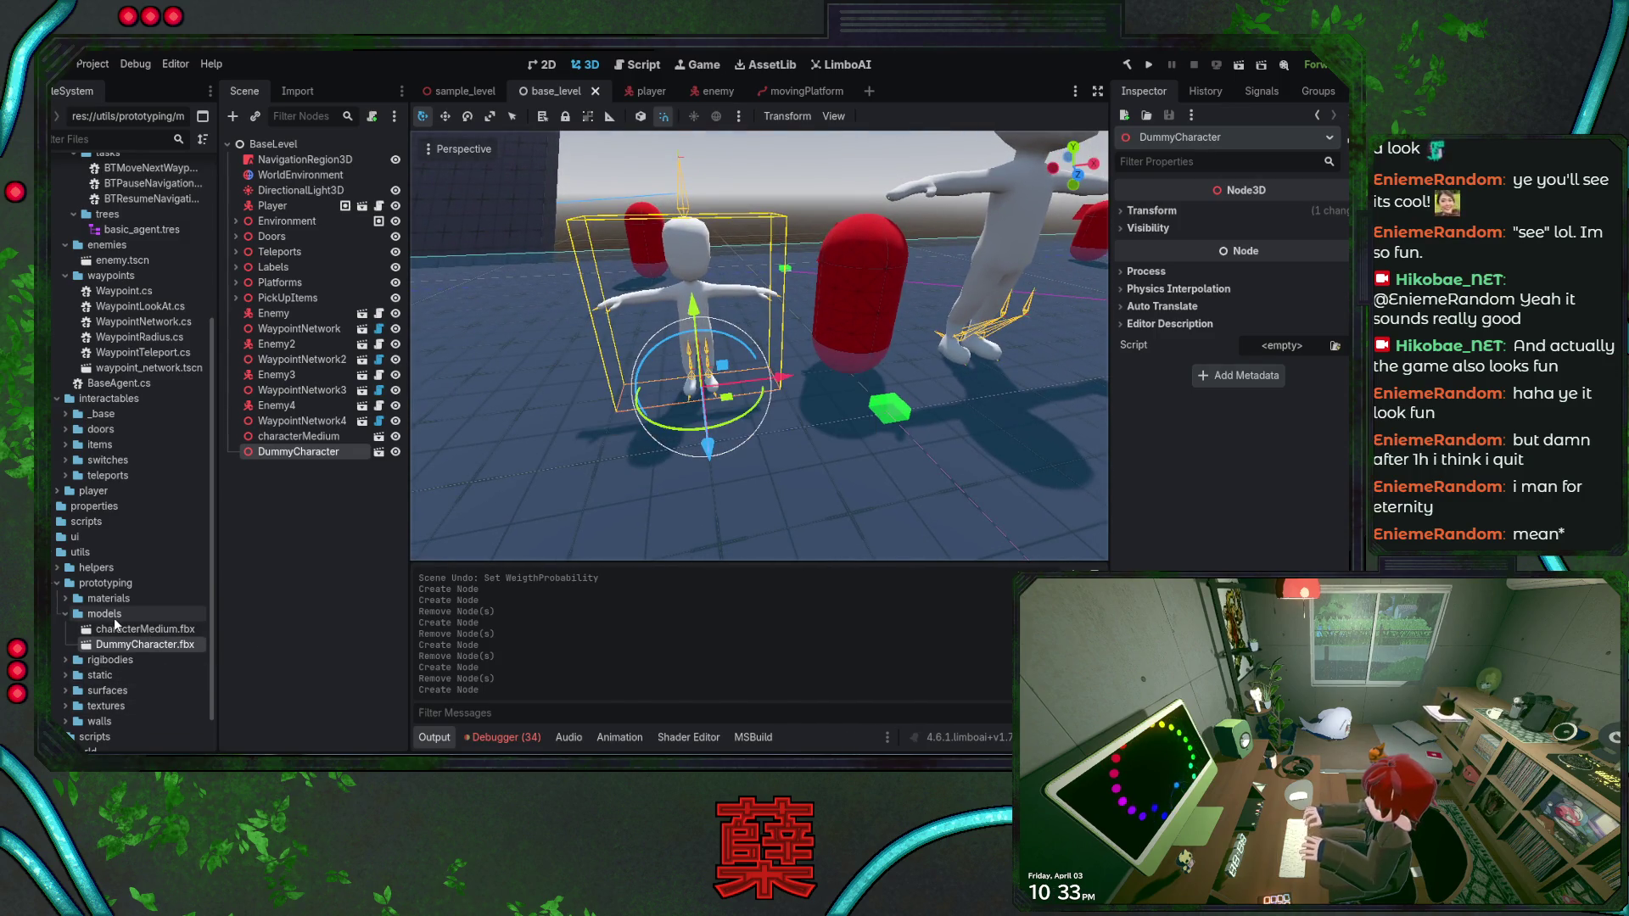
pyautogui.click(115, 615)
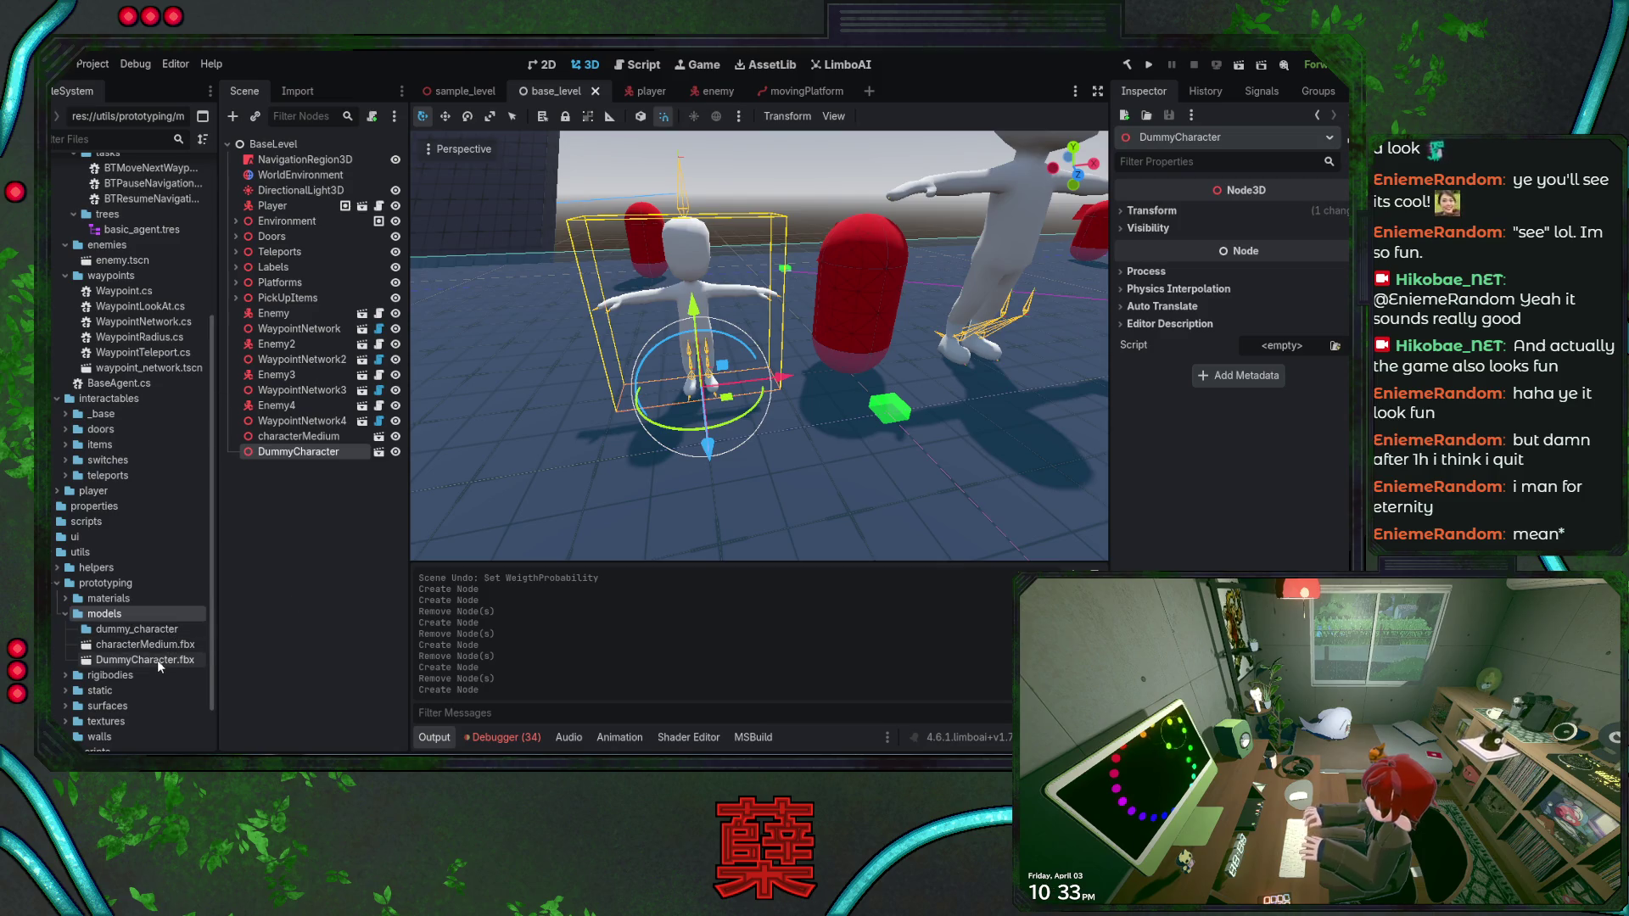
# Select DummyCharacter.fbx, then characterMedium.fbx in the prototyping/models folder
pyautogui.click(136, 659)
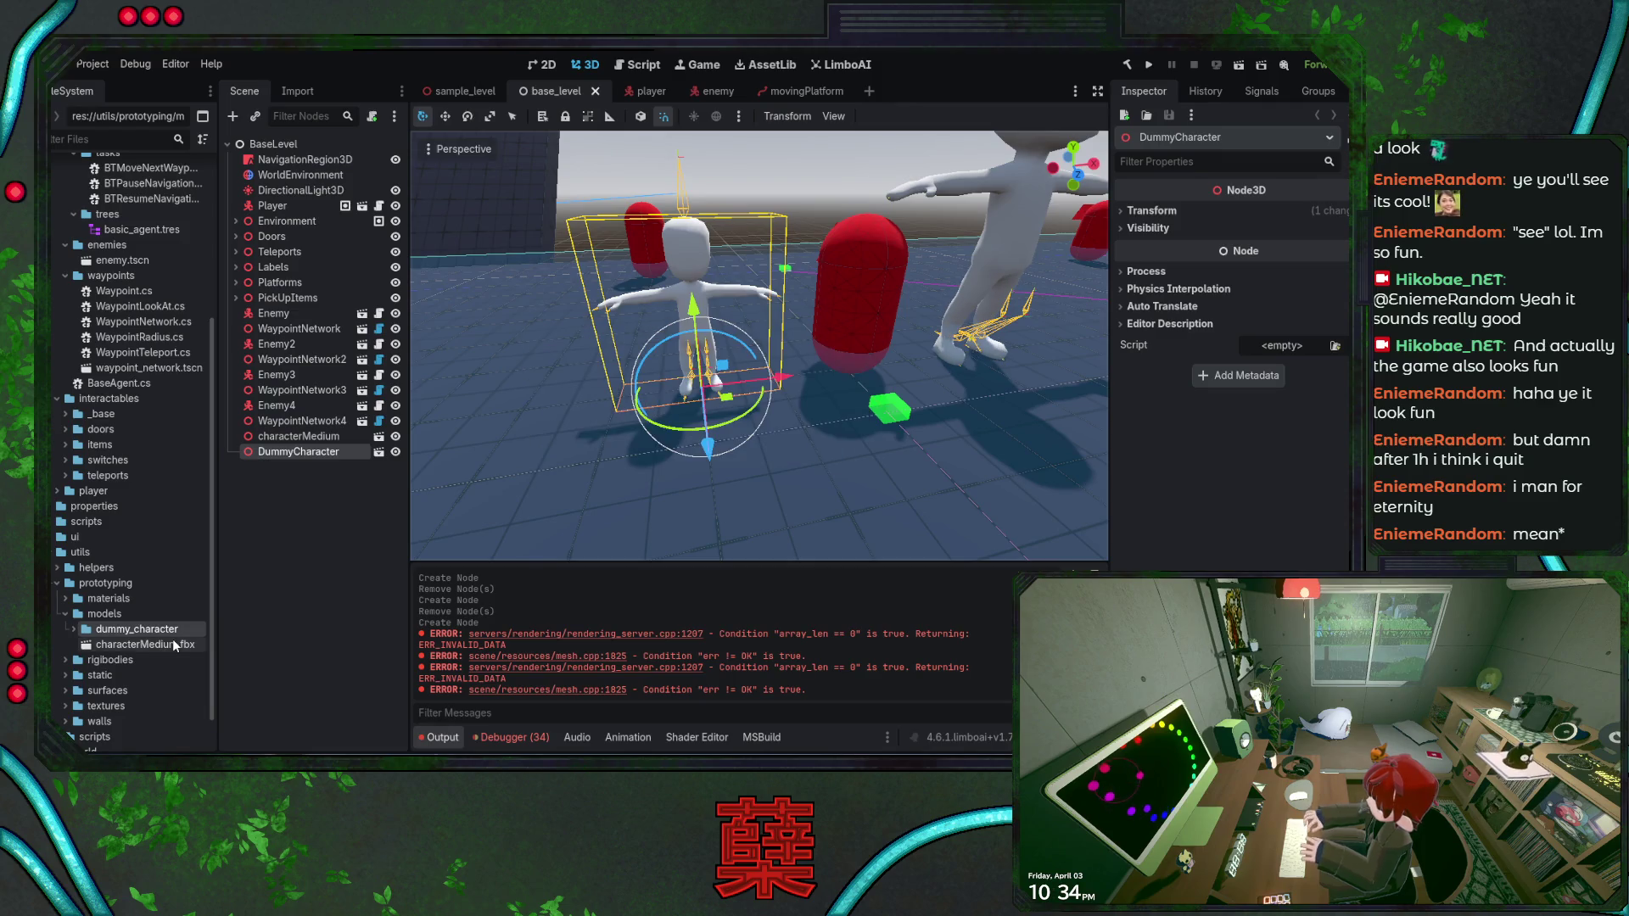
pyautogui.click(124, 644)
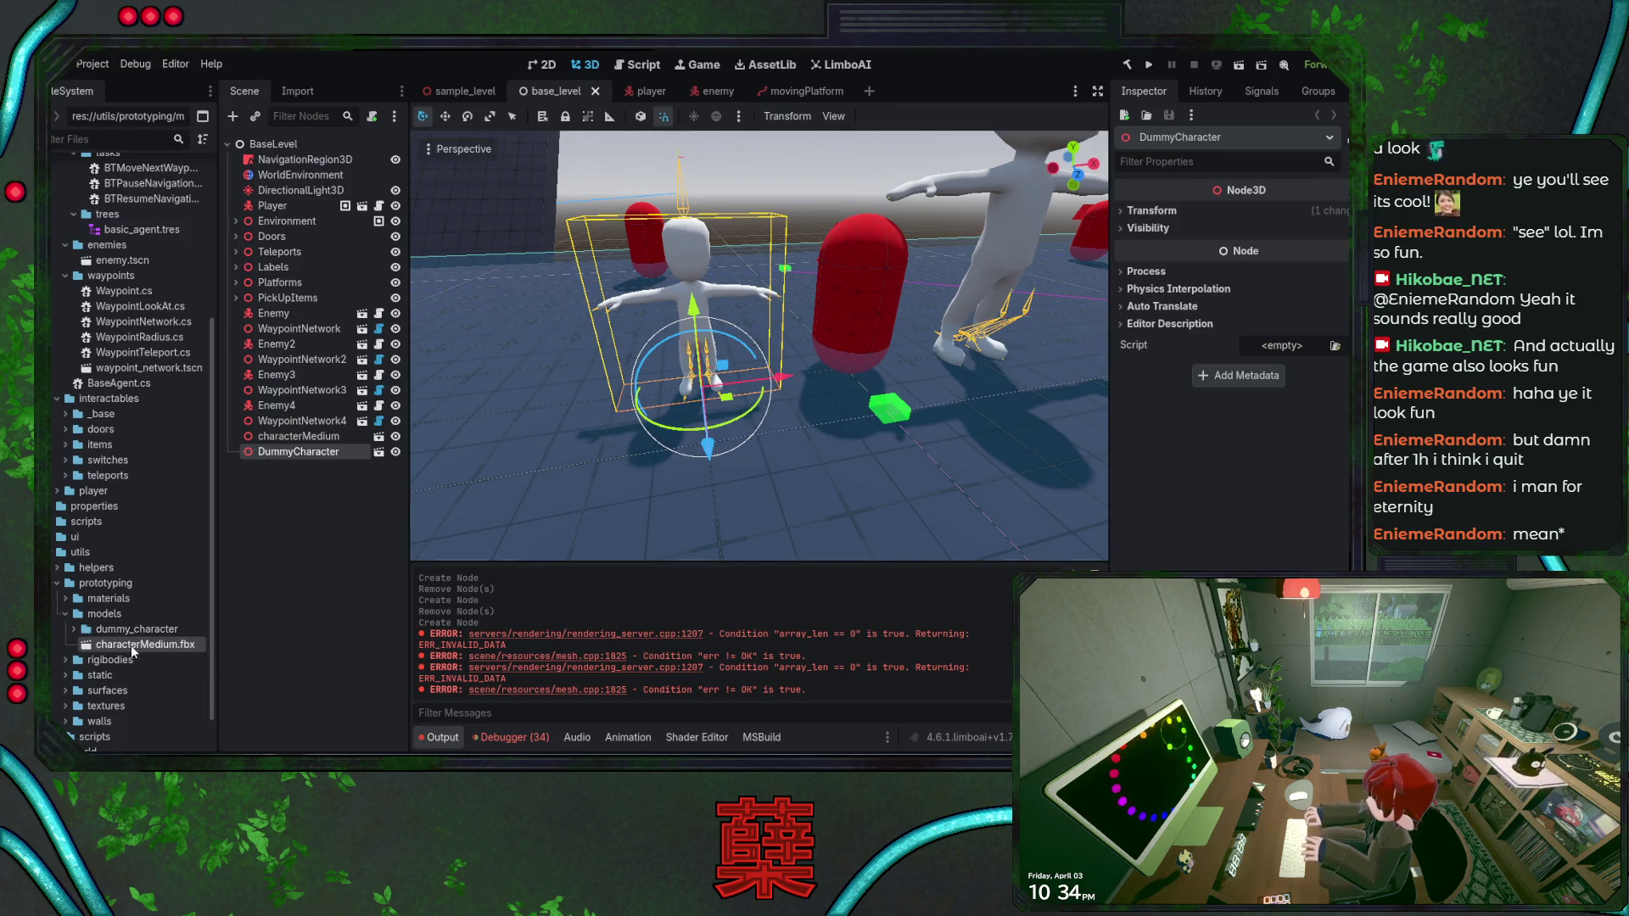
# Delete the characterMedium node from the Scene tree and expand the dummy_character folder
pyautogui.click(297, 436)
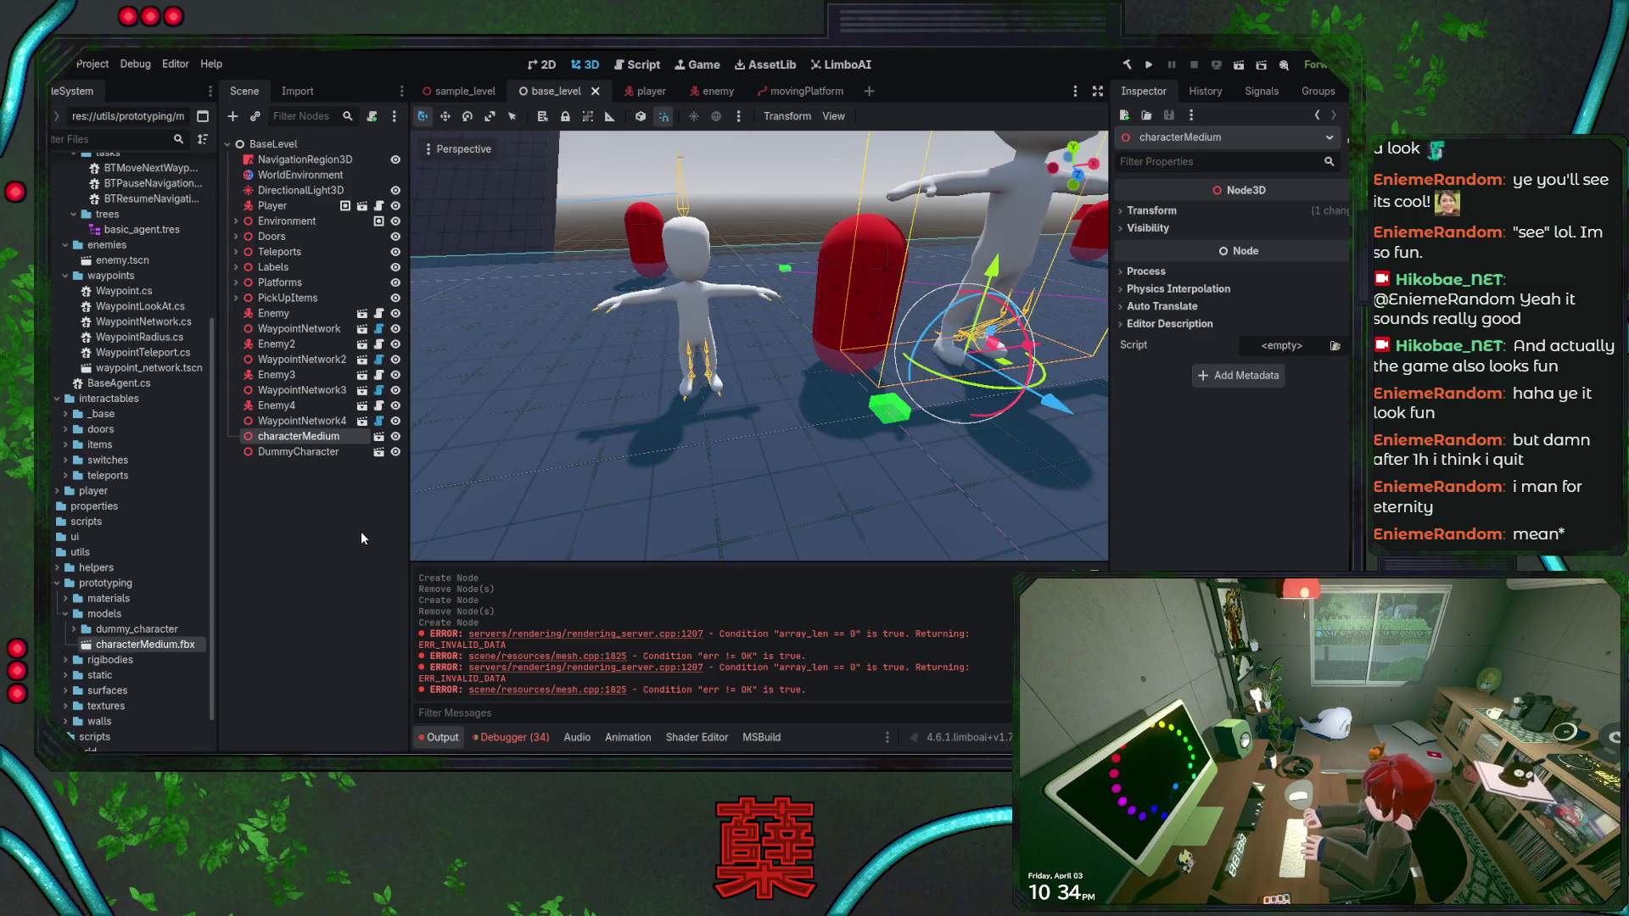
pyautogui.press('Delete')
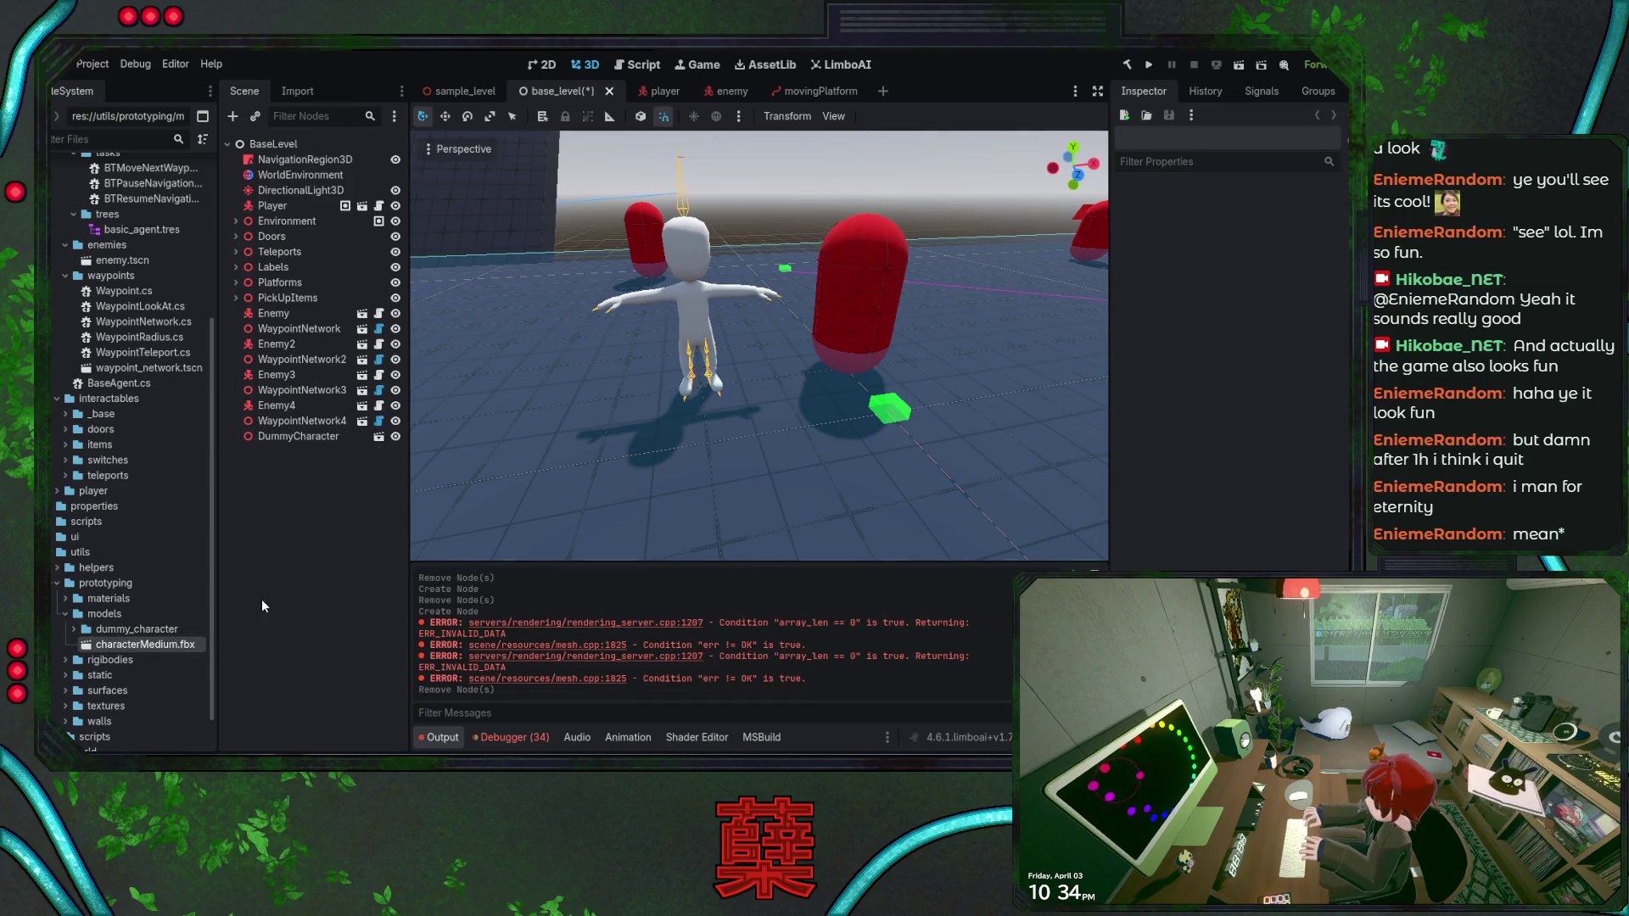
pyautogui.click(125, 633)
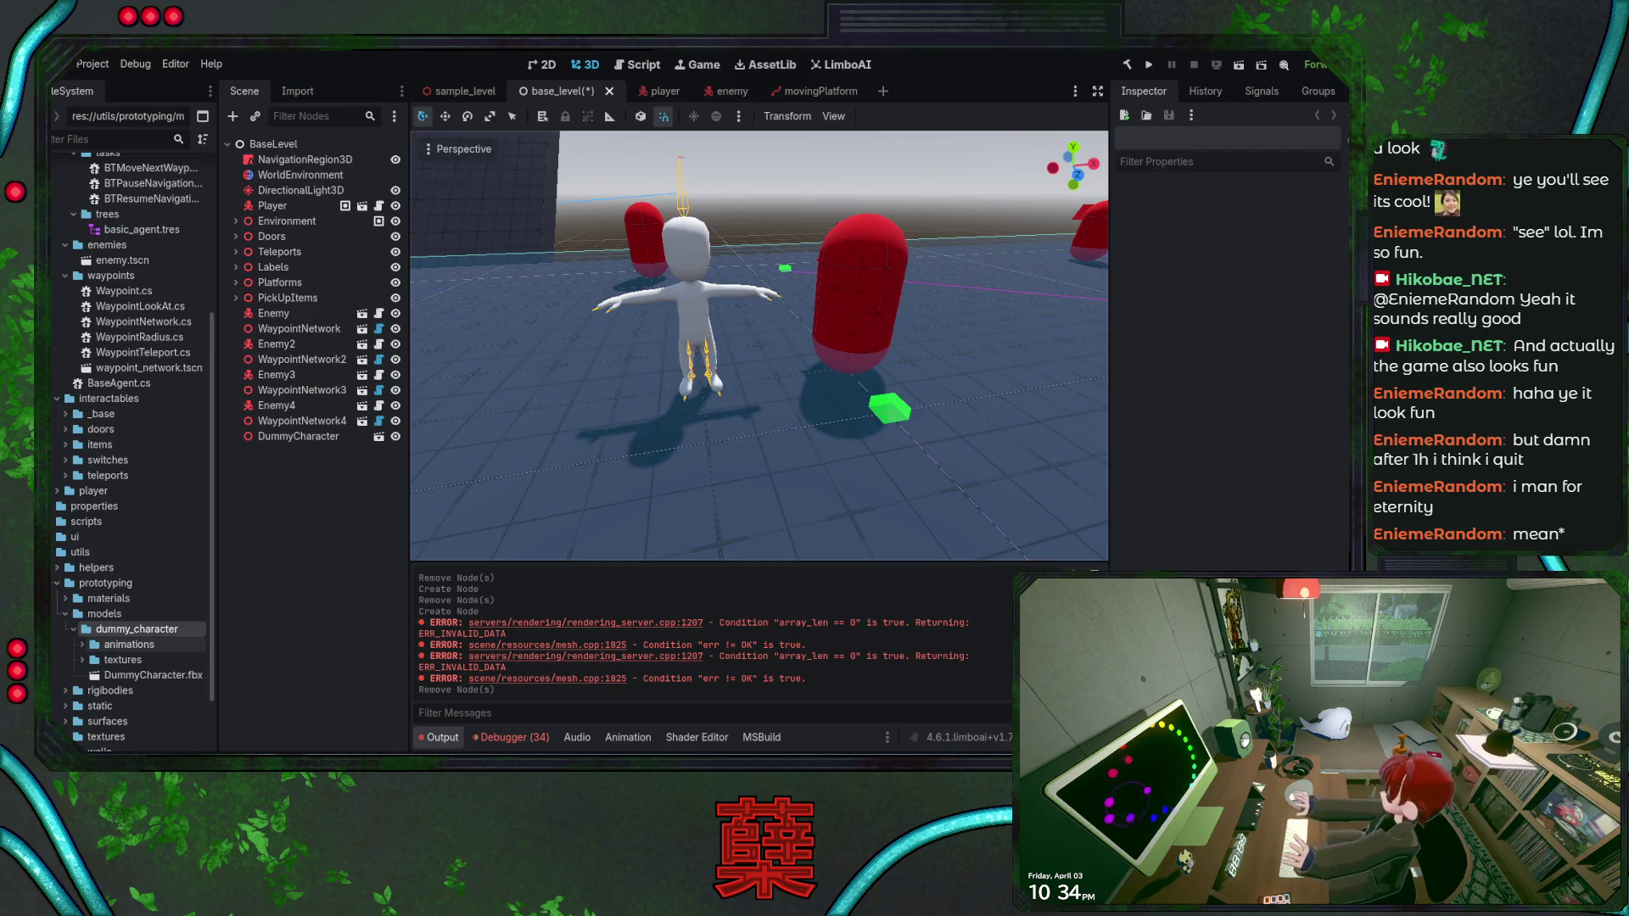
# Expand dummy_character/animations and select the idle.fbx animation
pyautogui.click(84, 646)
pyautogui.click(128, 660)
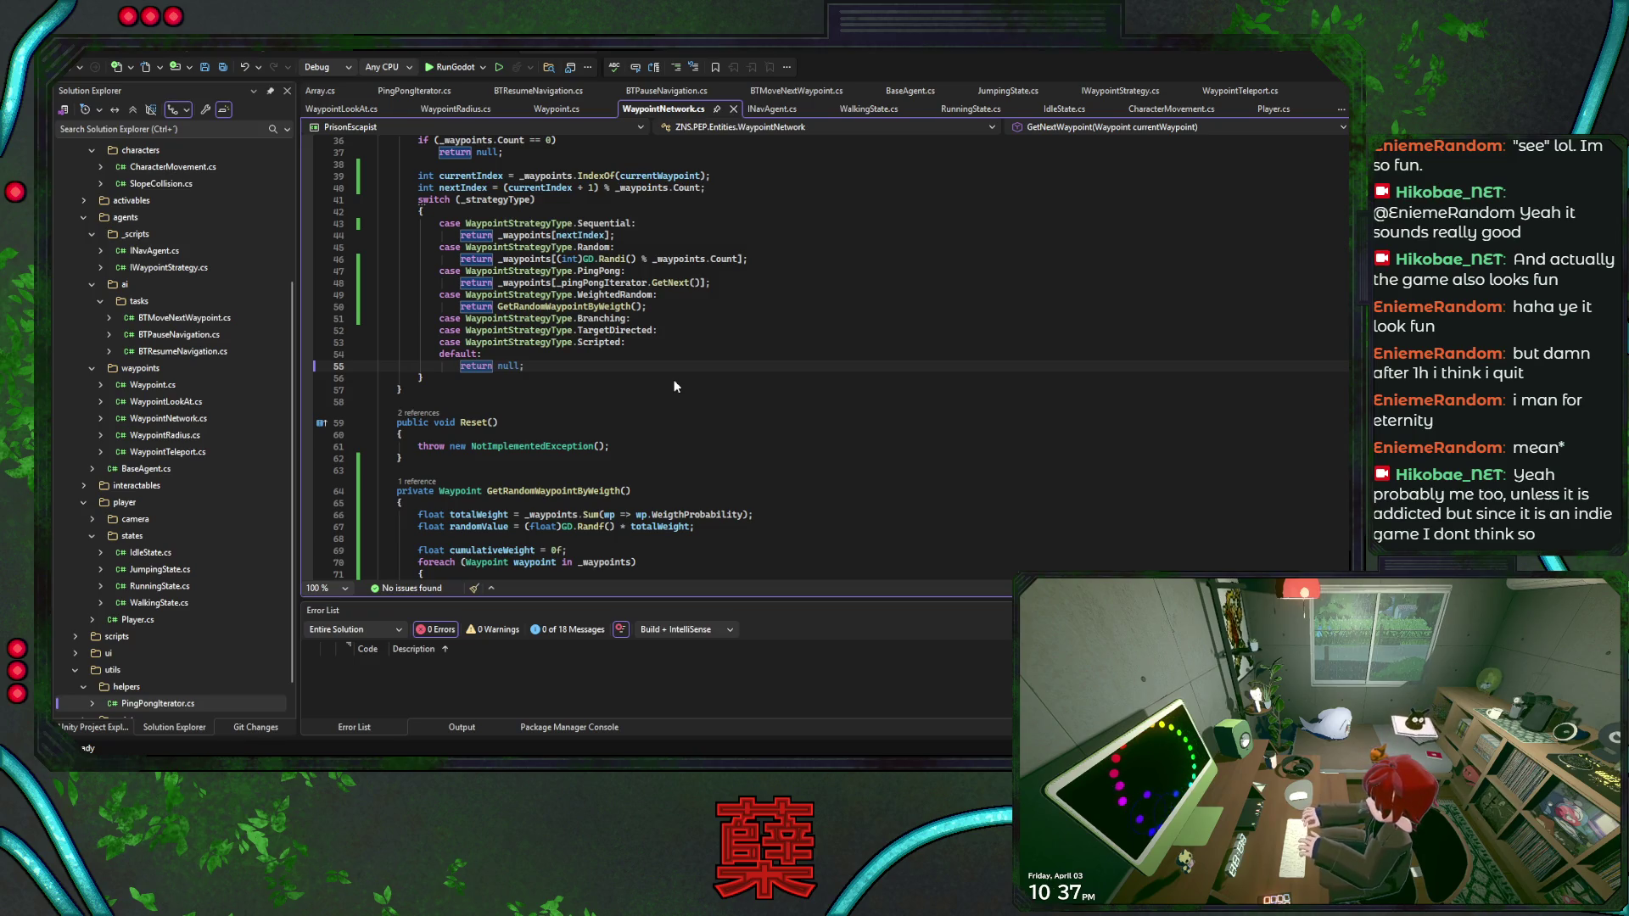
# Leave WaypointNetwork.cs in Visual Studio and return to the Godot editor
pyautogui.hotkey('alt', 'Tab')
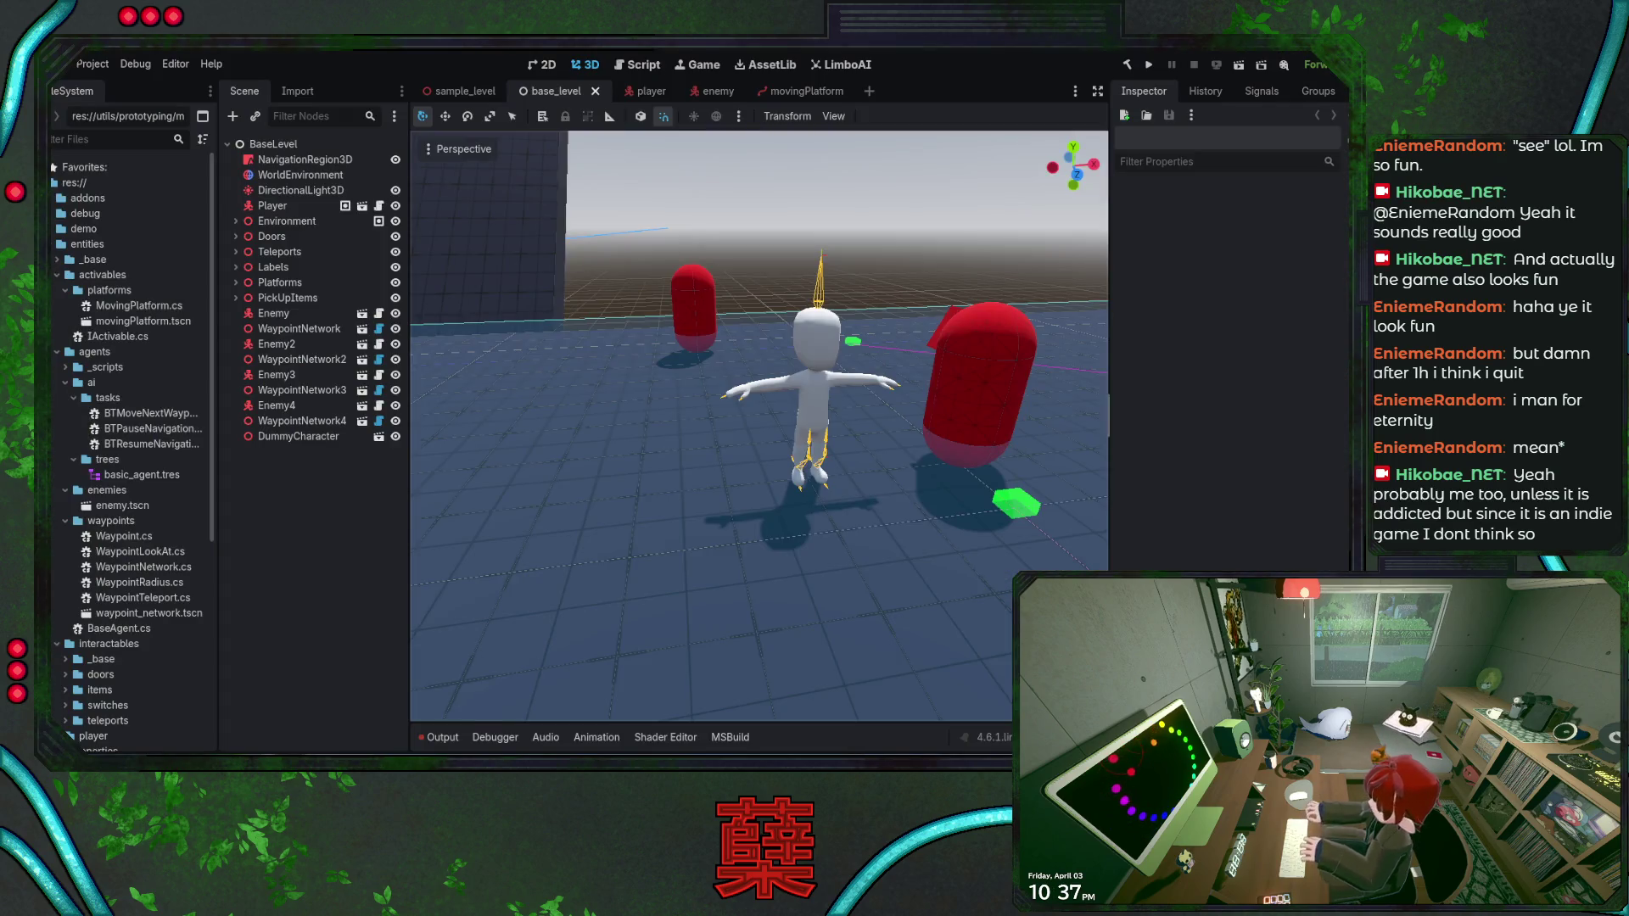
# Move the view closer to the character, then expand and collapse the textures folder
pyautogui.press('a')
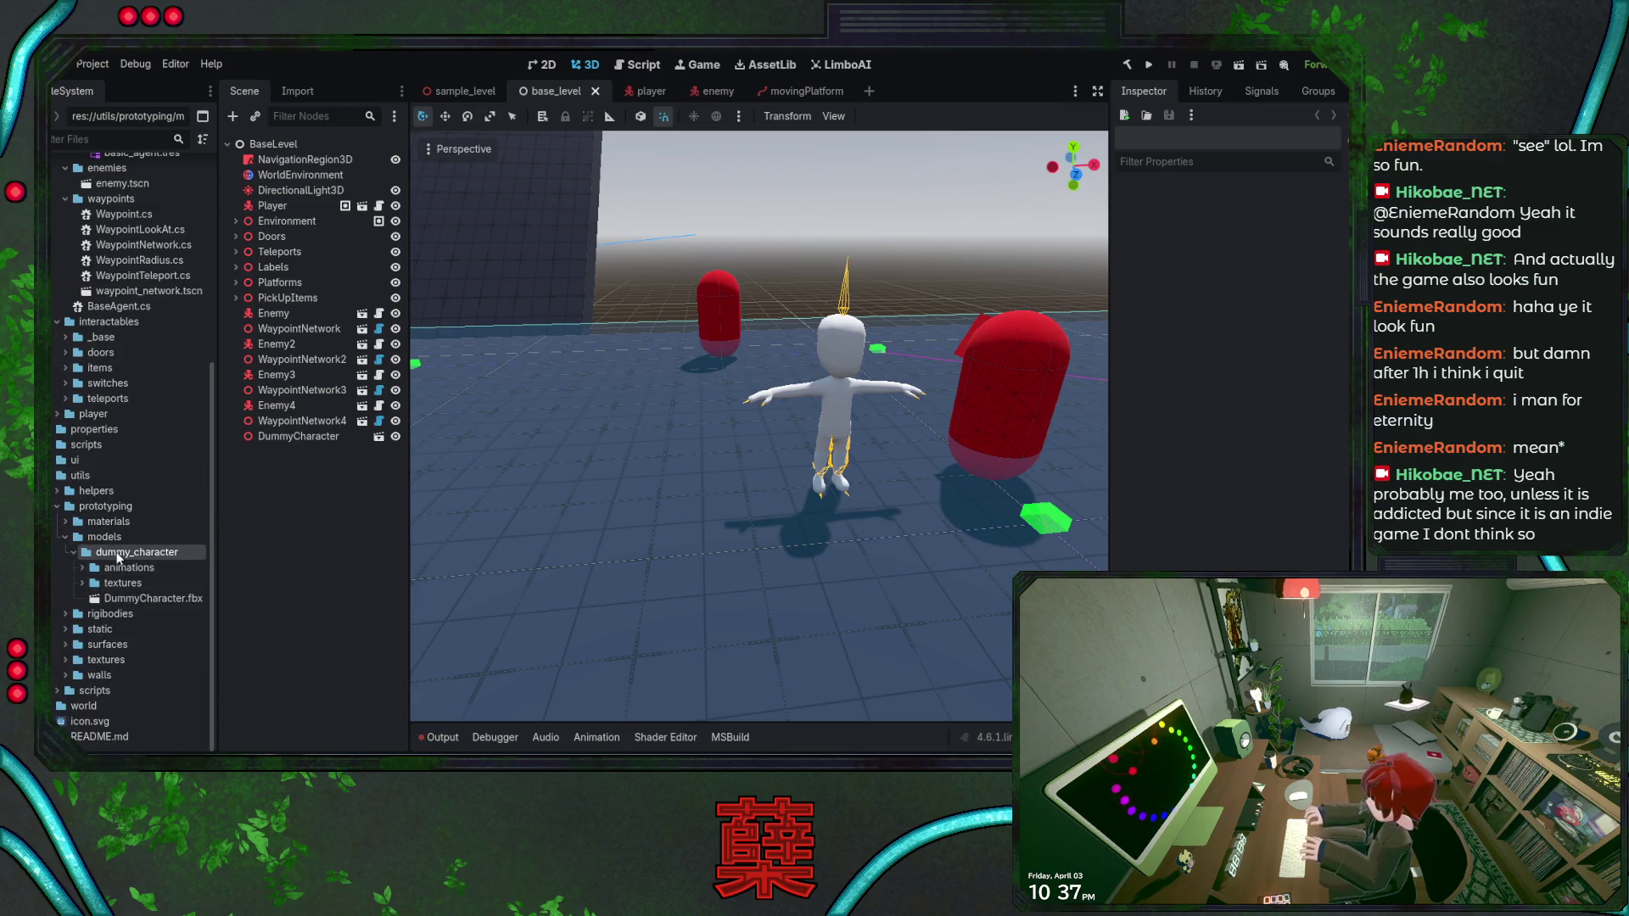
pyautogui.click(82, 583)
pyautogui.click(81, 583)
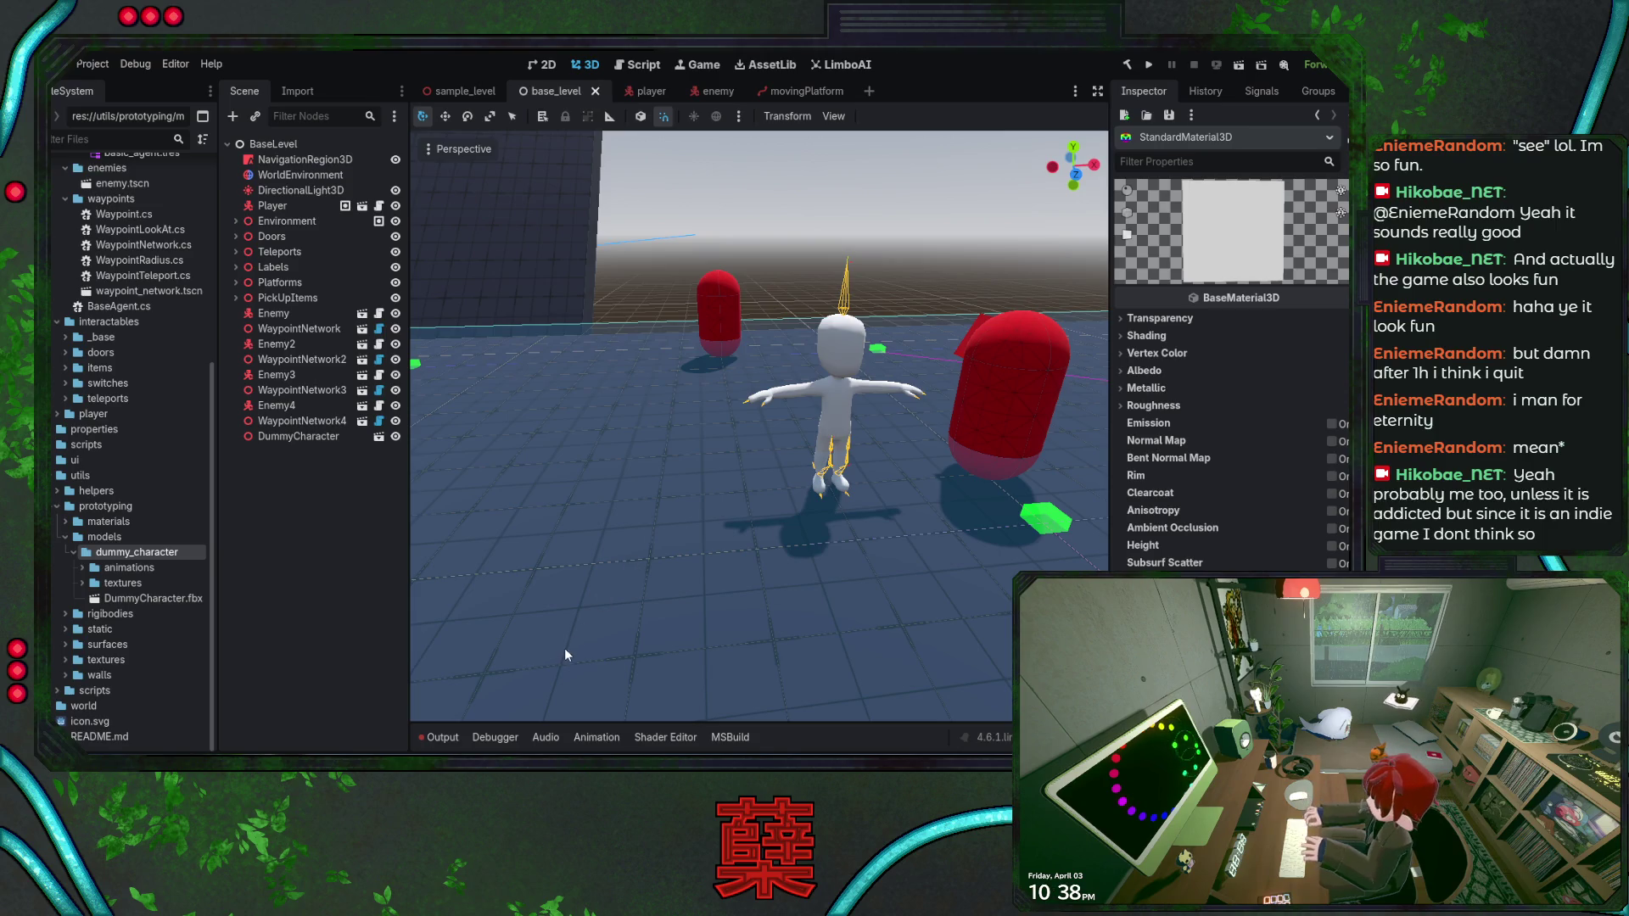
# Save the new material into dummy_character and expand its Albedo section
pyautogui.click(154, 614)
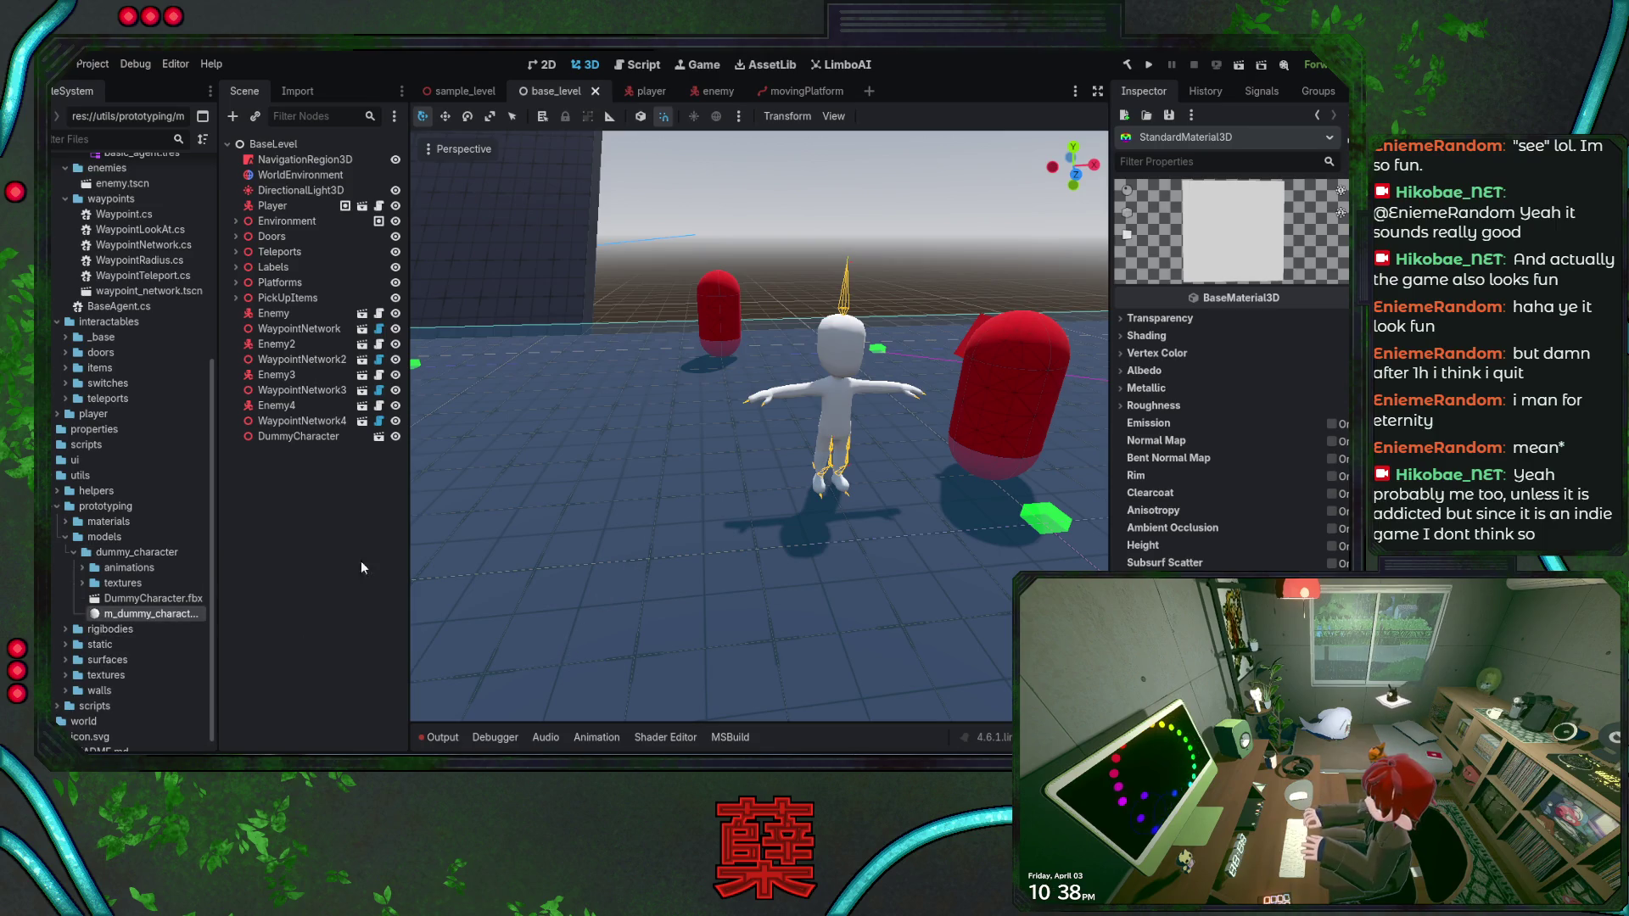
pyautogui.click(1171, 317)
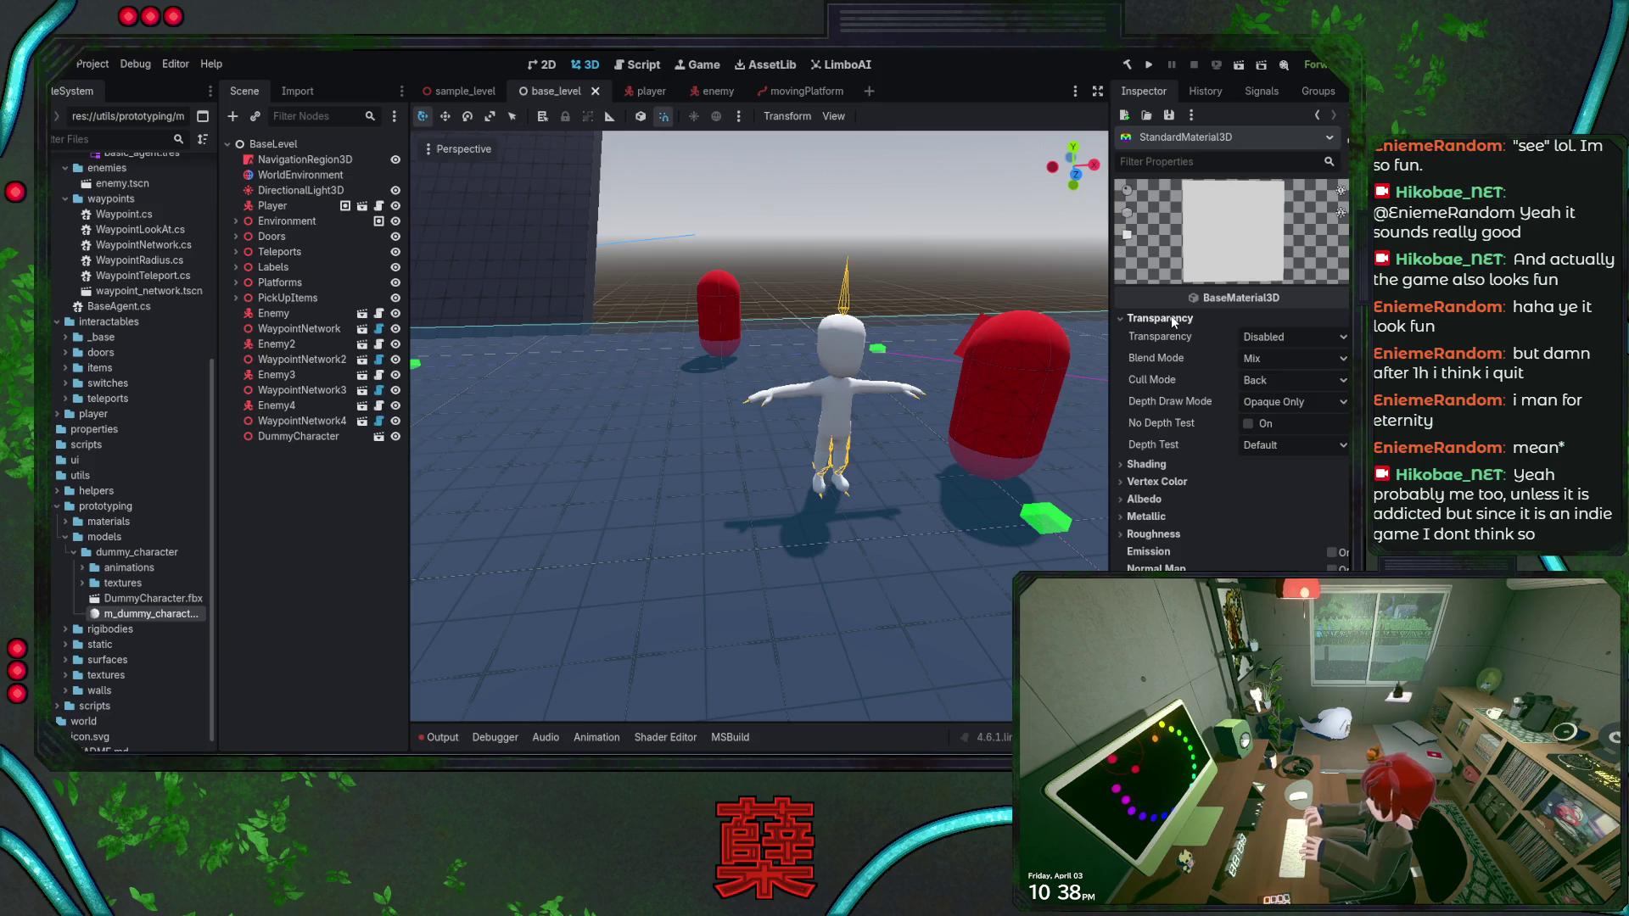
pyautogui.click(1171, 318)
pyautogui.click(1161, 337)
pyautogui.click(1161, 337)
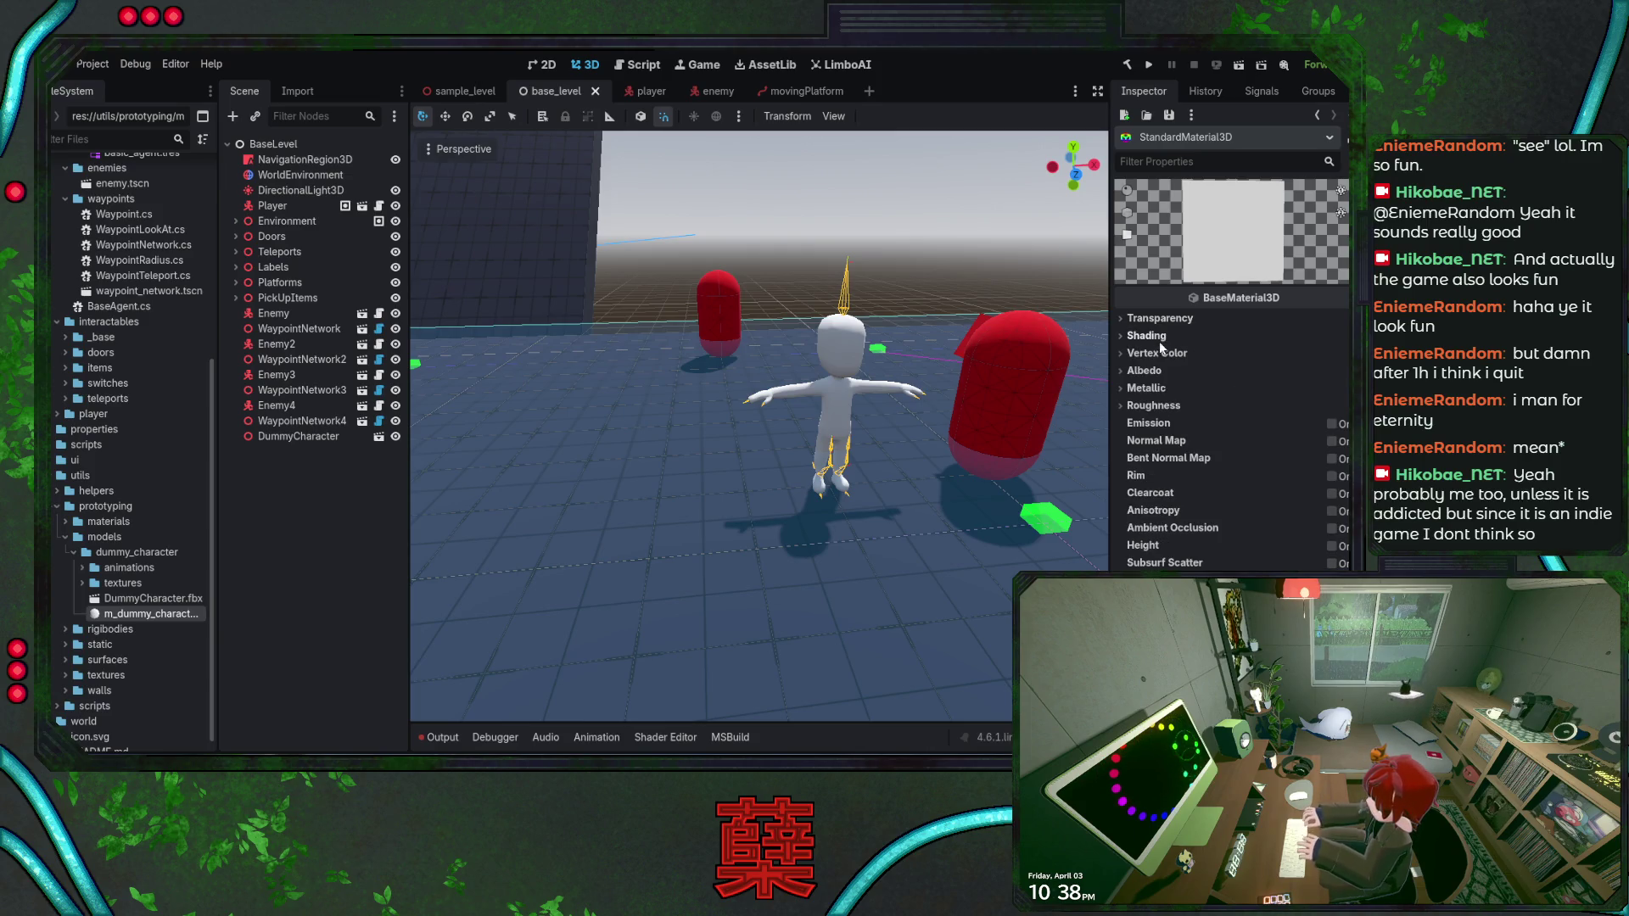
pyautogui.click(1162, 351)
pyautogui.click(1162, 351)
pyautogui.click(1155, 371)
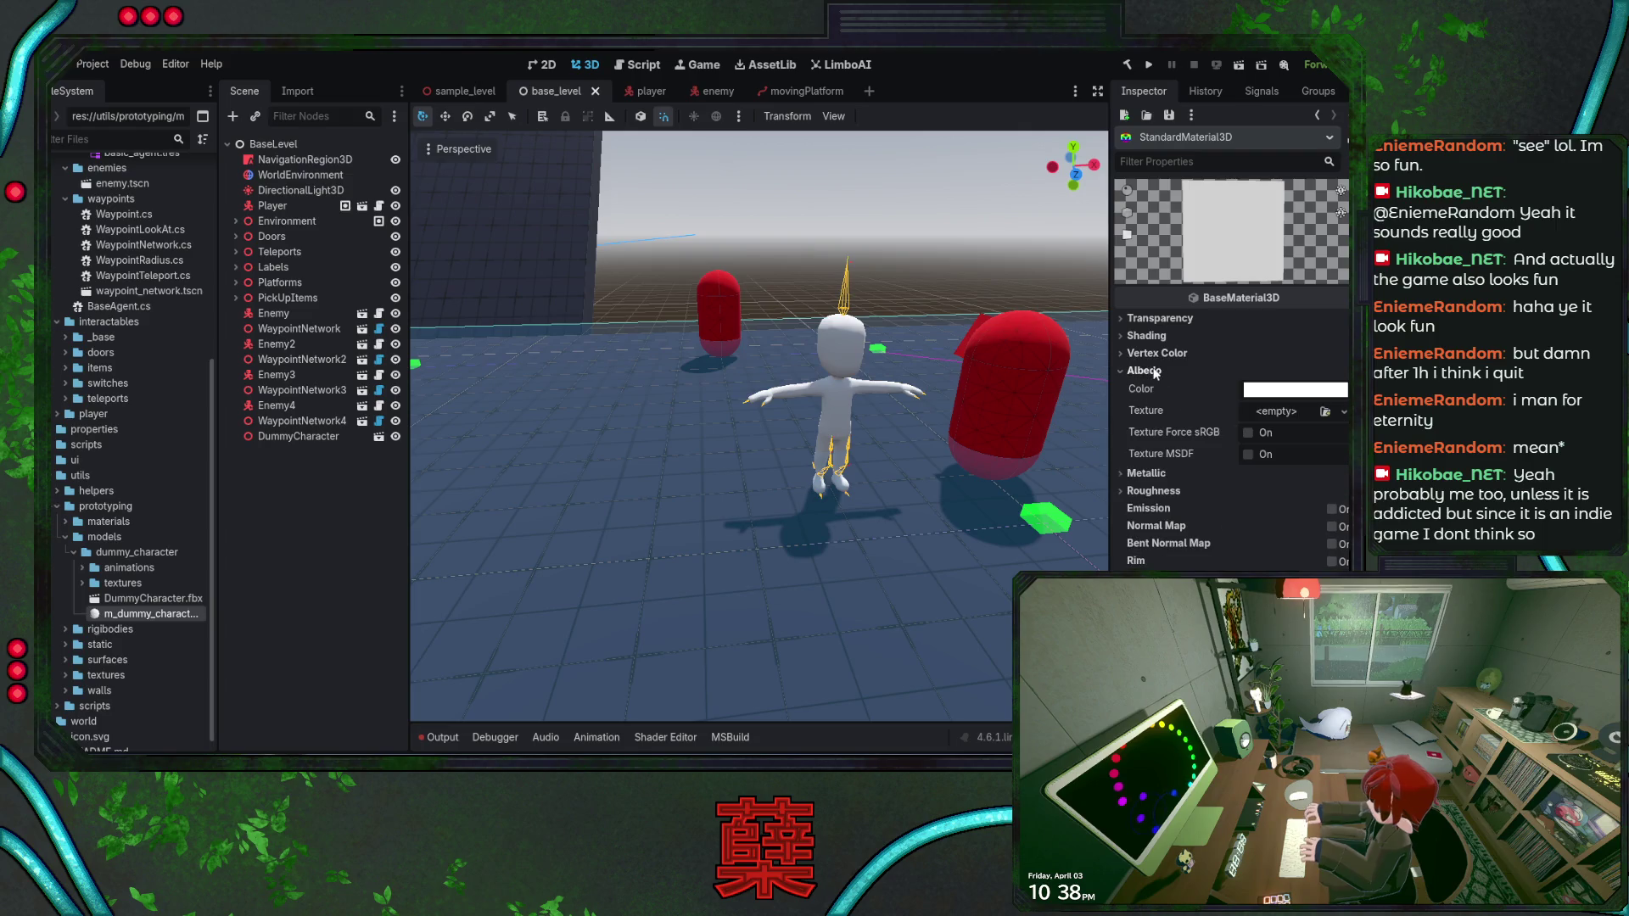
pyautogui.click(1155, 372)
pyautogui.click(1155, 372)
pyautogui.click(1155, 372)
pyautogui.click(1155, 372)
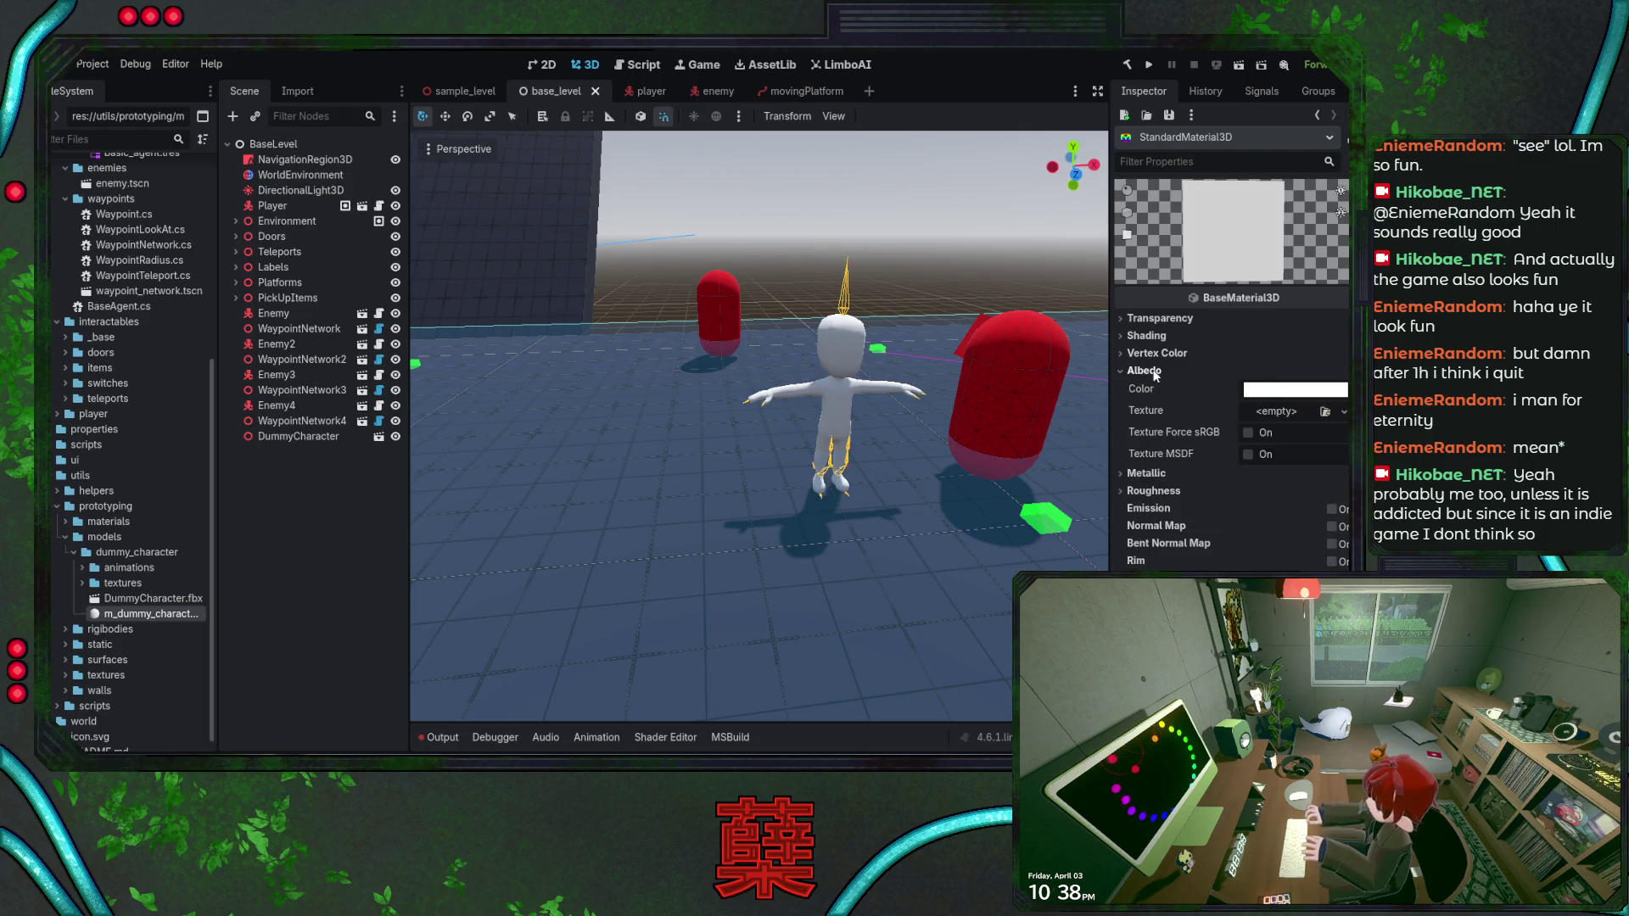
# Set skaterMaleA.png as the material's albedo texture
pyautogui.click(82, 583)
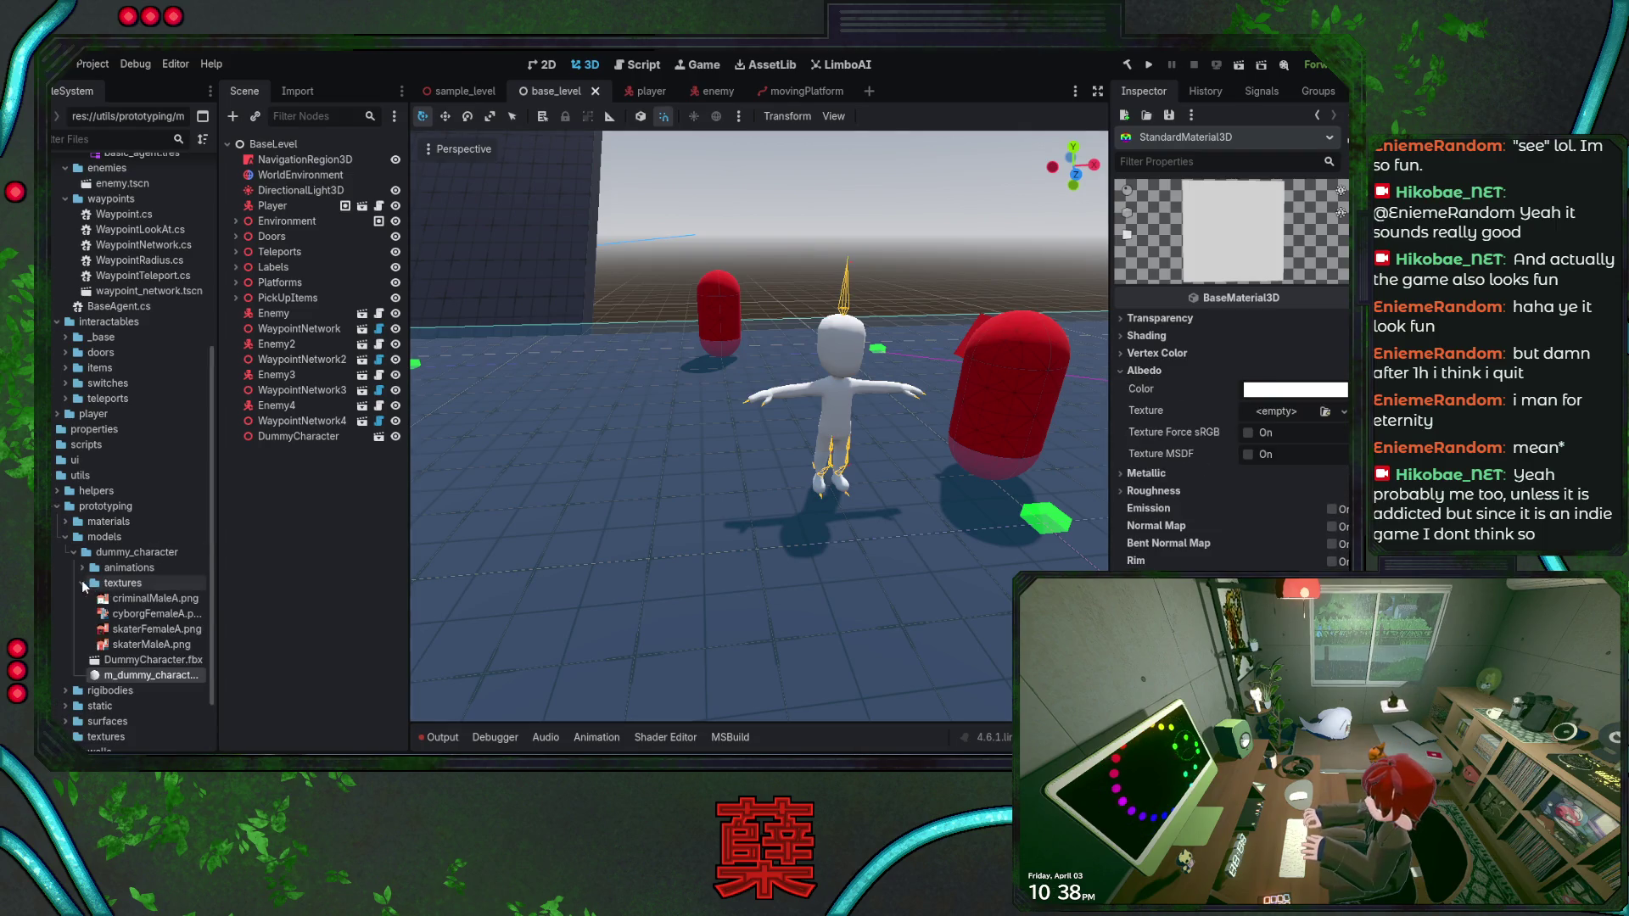
pyautogui.click(170, 644)
pyautogui.moveTo(466, 604); pyautogui.dragTo(1294, 413)
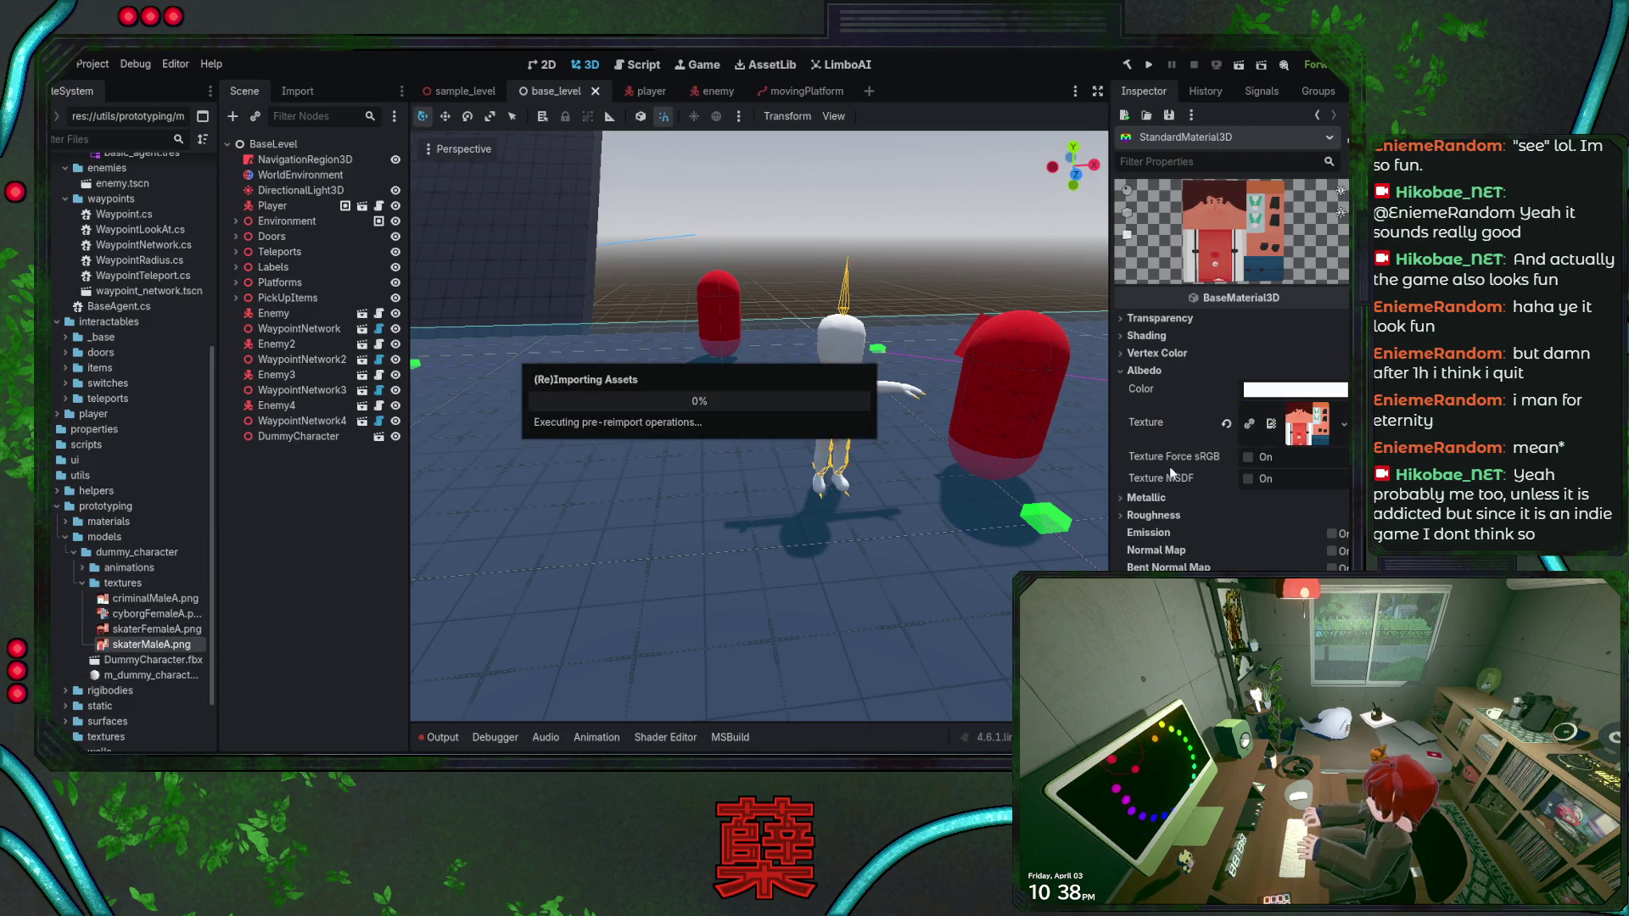
# Apply m_dummy_character.tres to DummyCharacter.fbx and open the model as its own scene
pyautogui.click(146, 661)
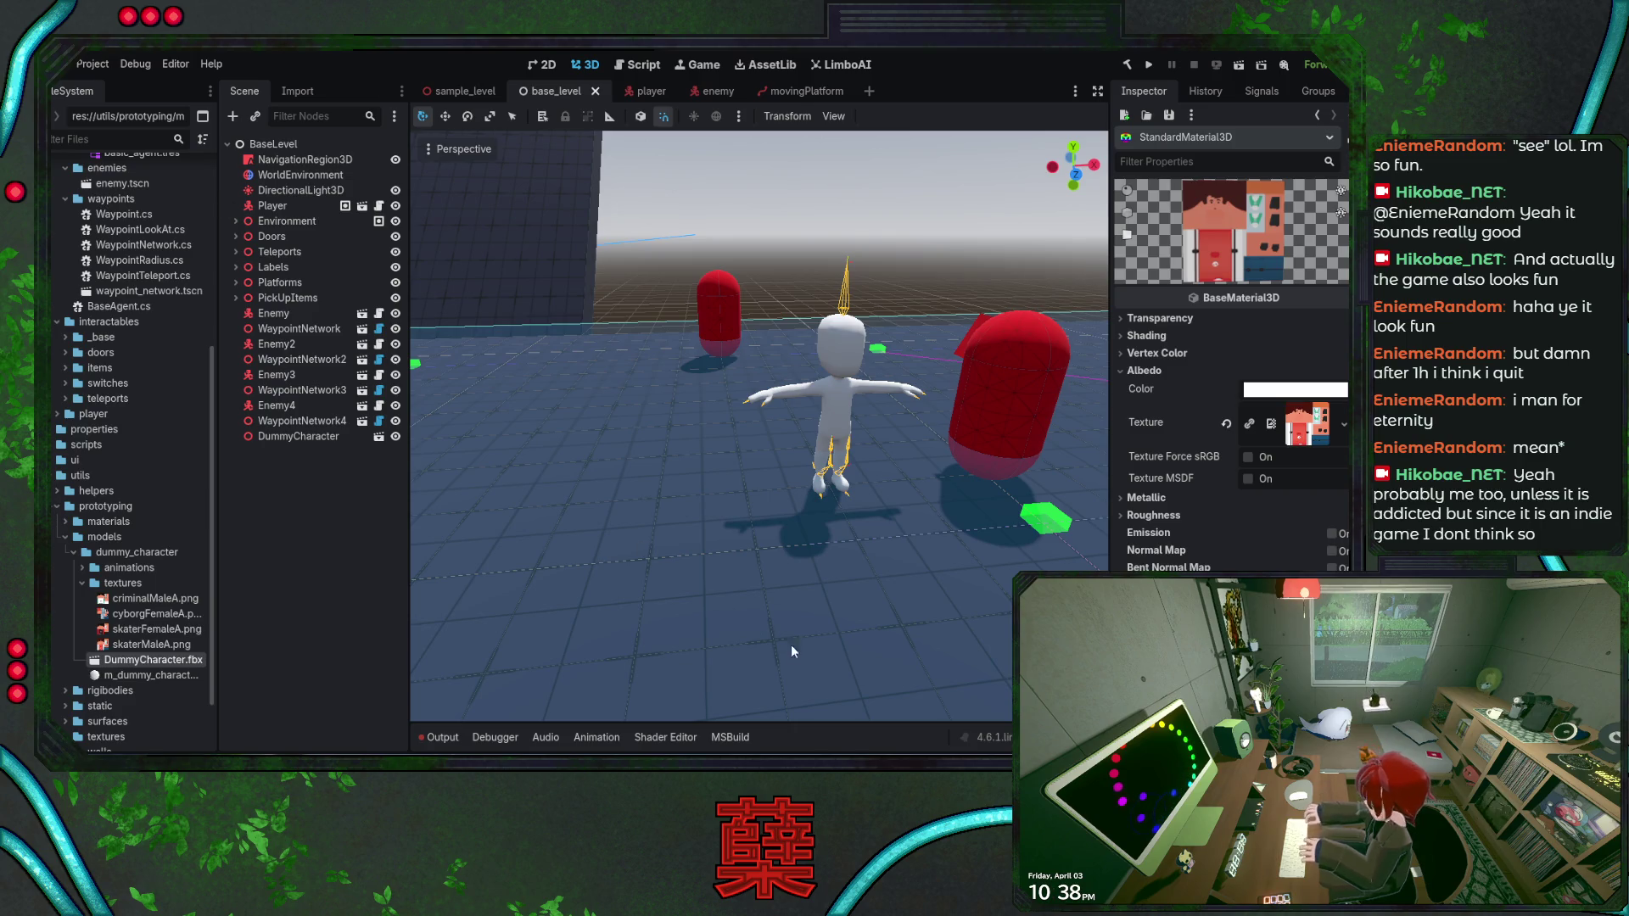
pyautogui.moveTo(136, 675)
pyautogui.mouseDown()
pyautogui.moveTo(458, 509)
pyautogui.moveTo(765, 420)
pyautogui.moveTo(846, 369)
pyautogui.moveTo(302, 437)
pyautogui.mouseUp()
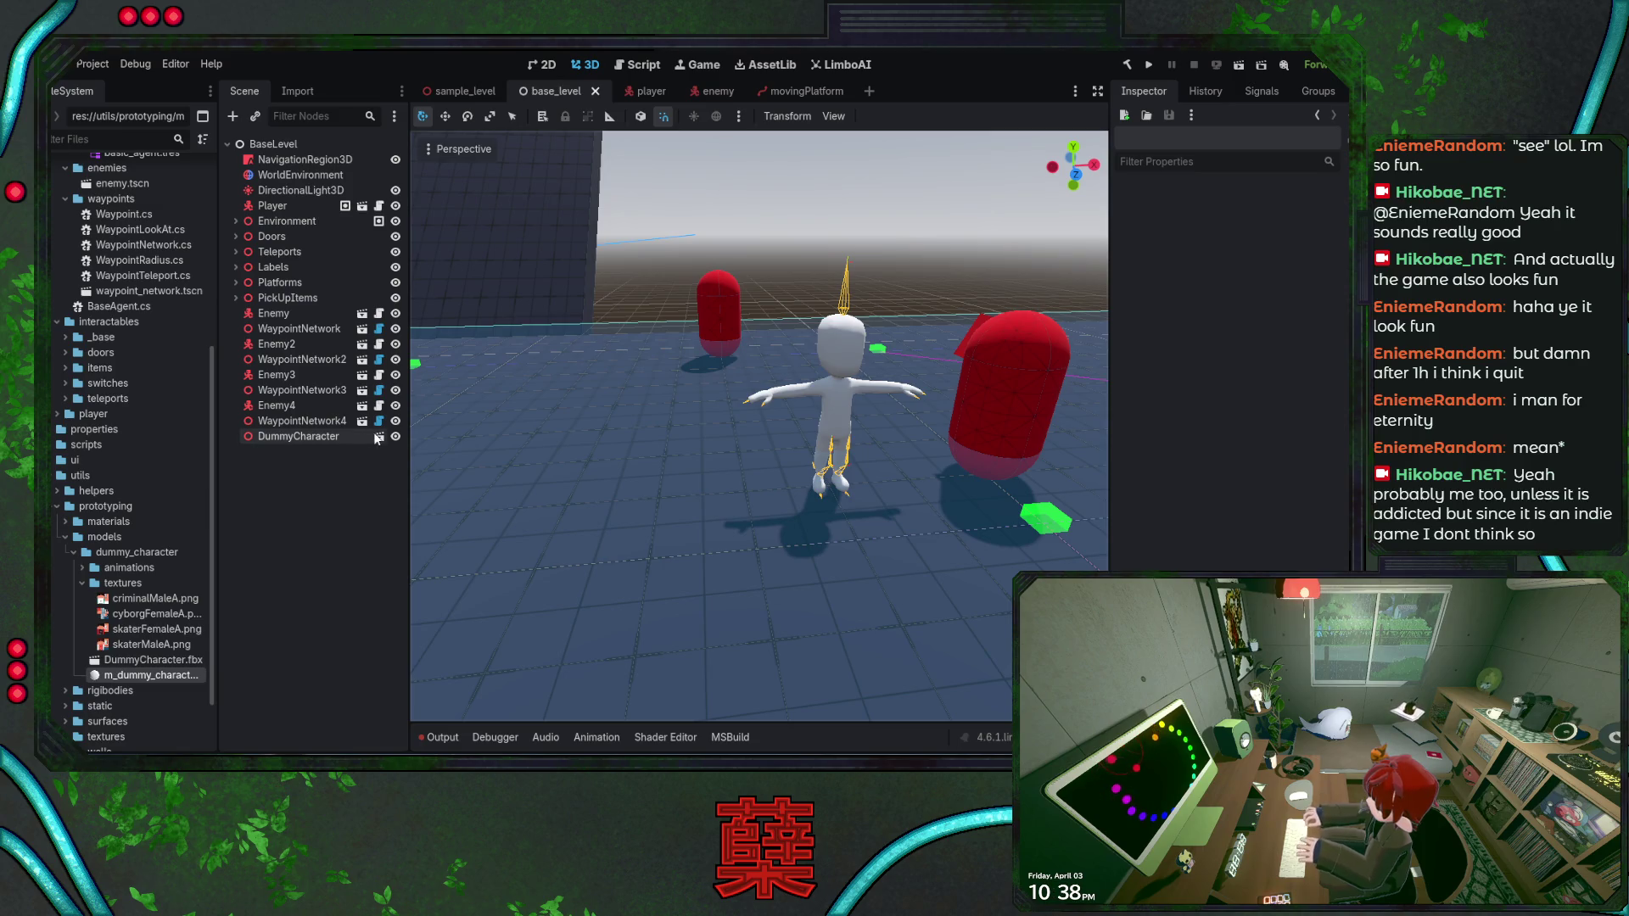
pyautogui.doubleClick(705, 426)
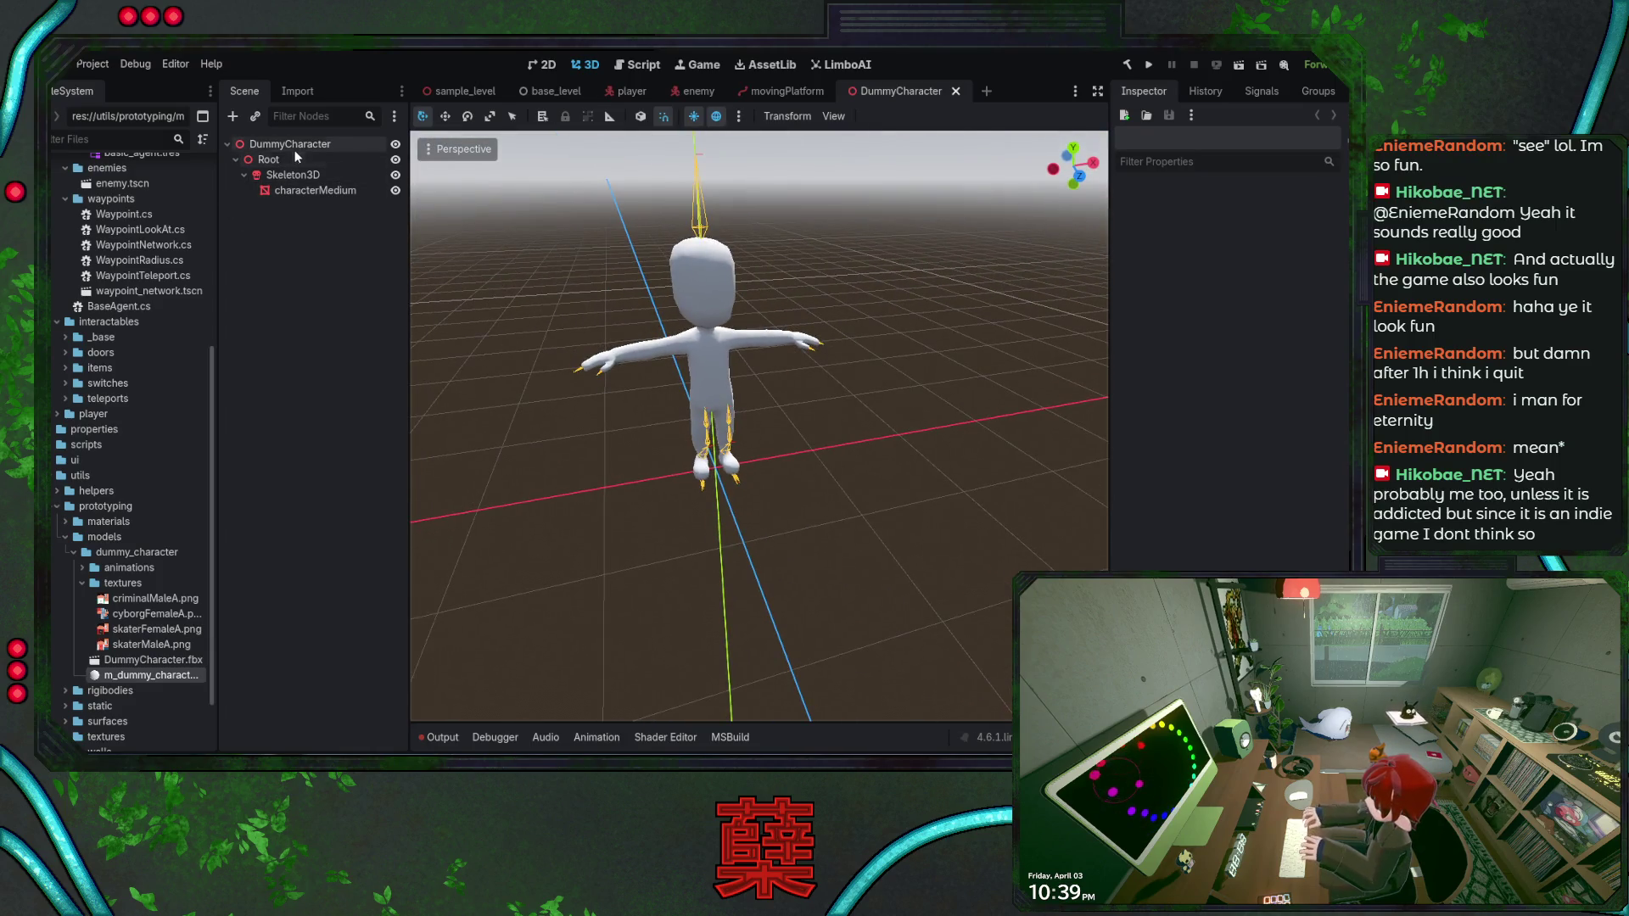
# Select the characterMedium mesh node under the DummyCharacter root
pyautogui.click(293, 146)
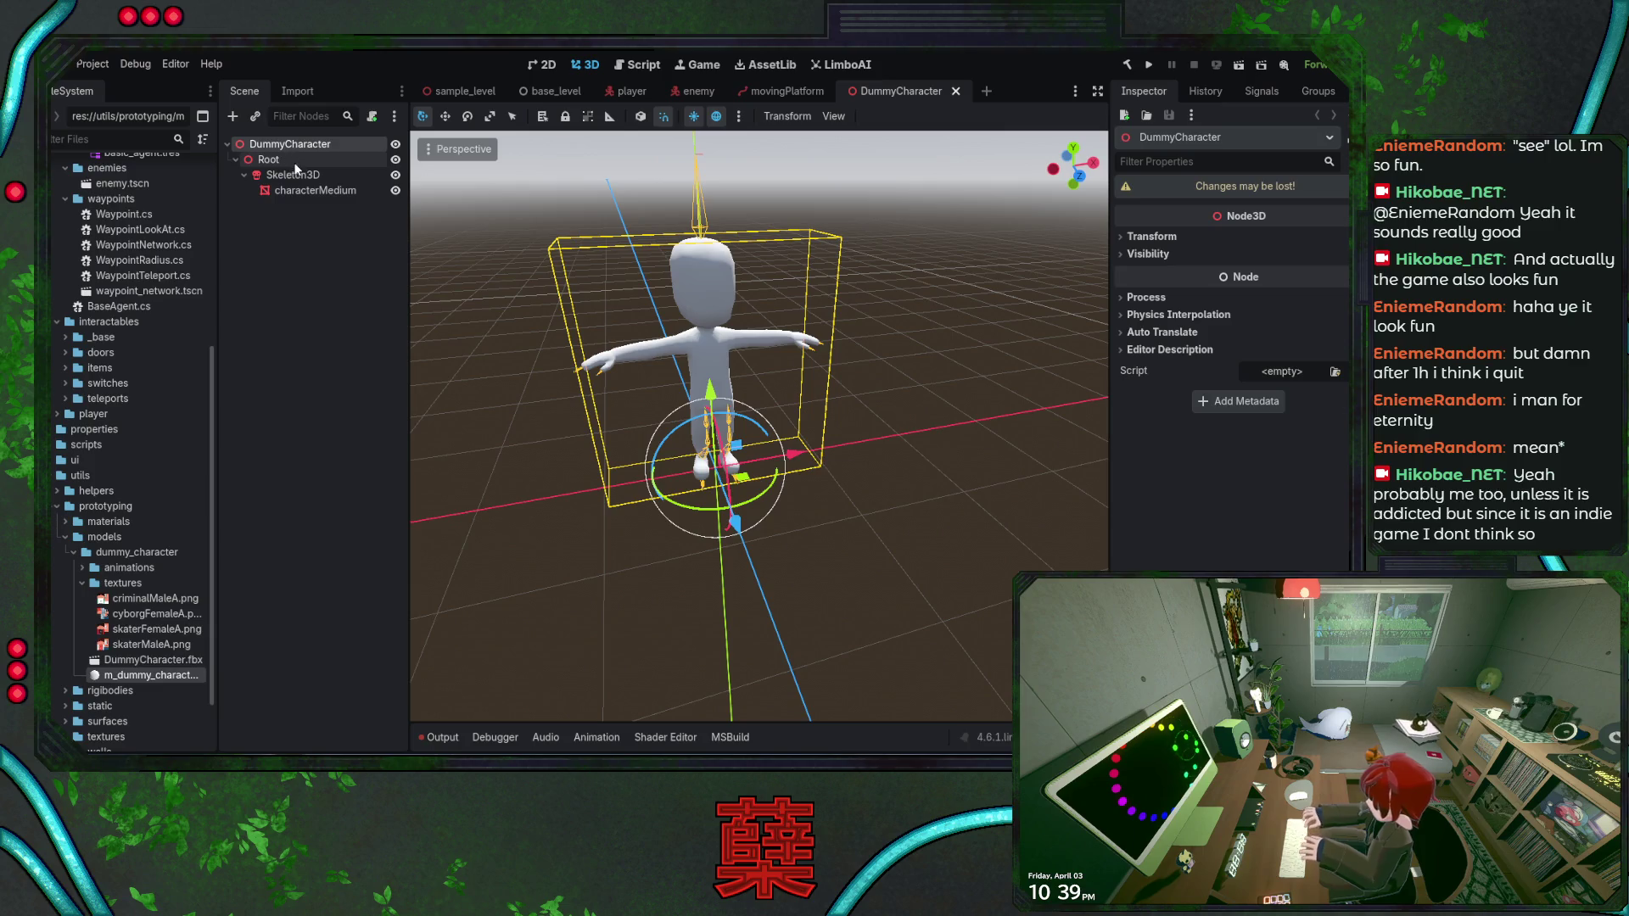
pyautogui.click(280, 159)
pyautogui.click(297, 175)
pyautogui.click(316, 190)
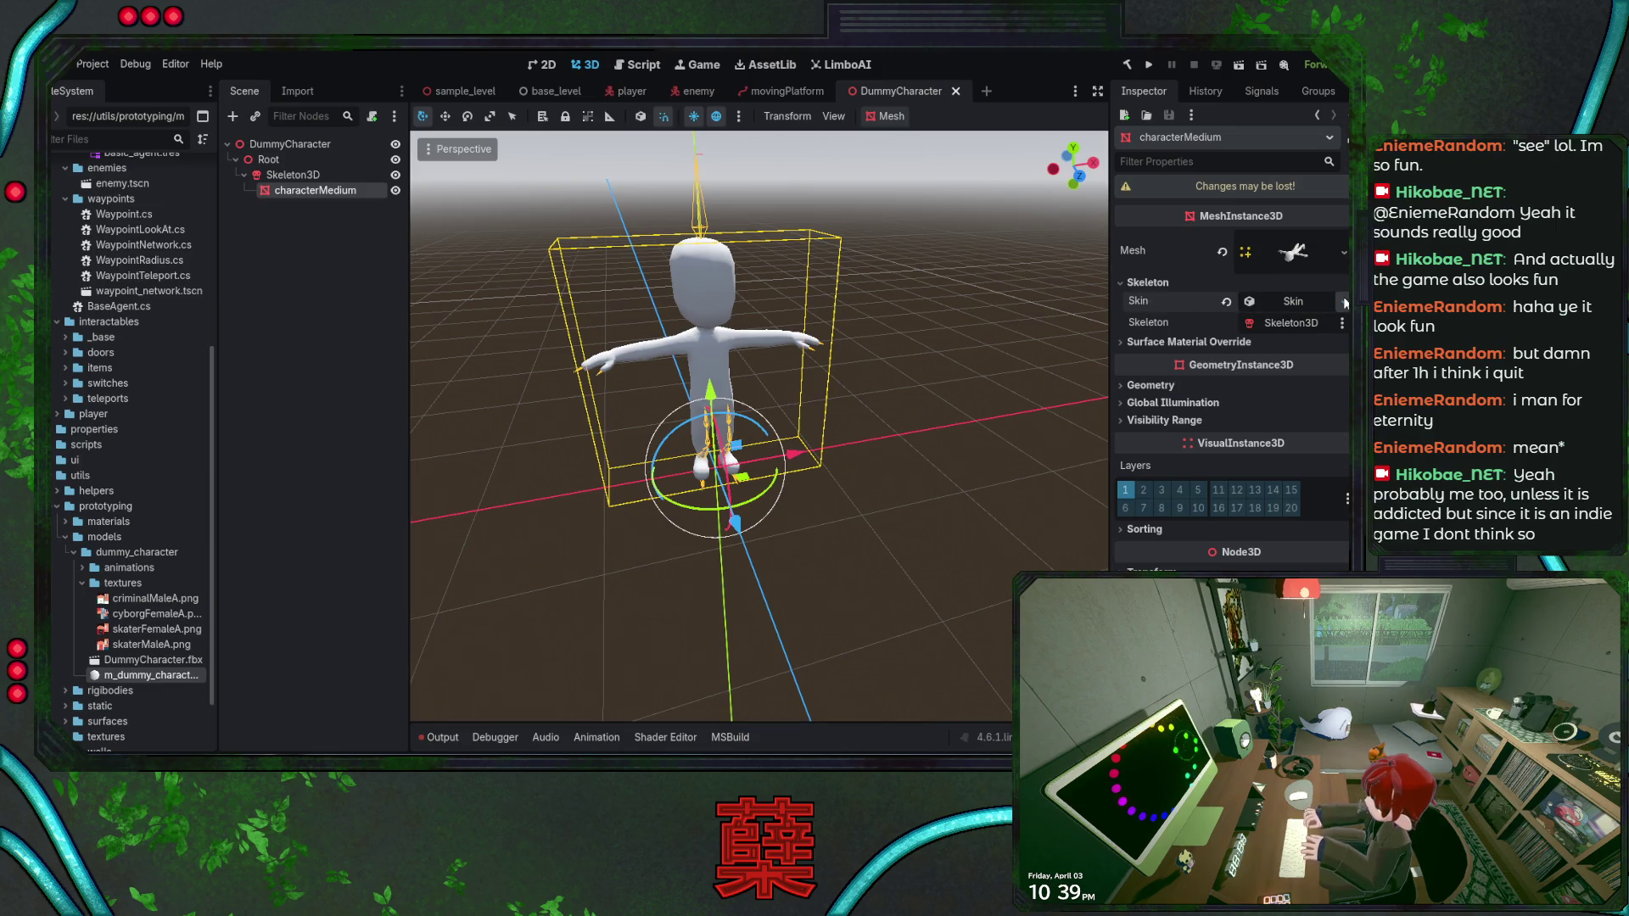
# Inspect the mesh's Skin and empty Surface Material Override, then close the DummyCharacter scene
pyautogui.click(1304, 303)
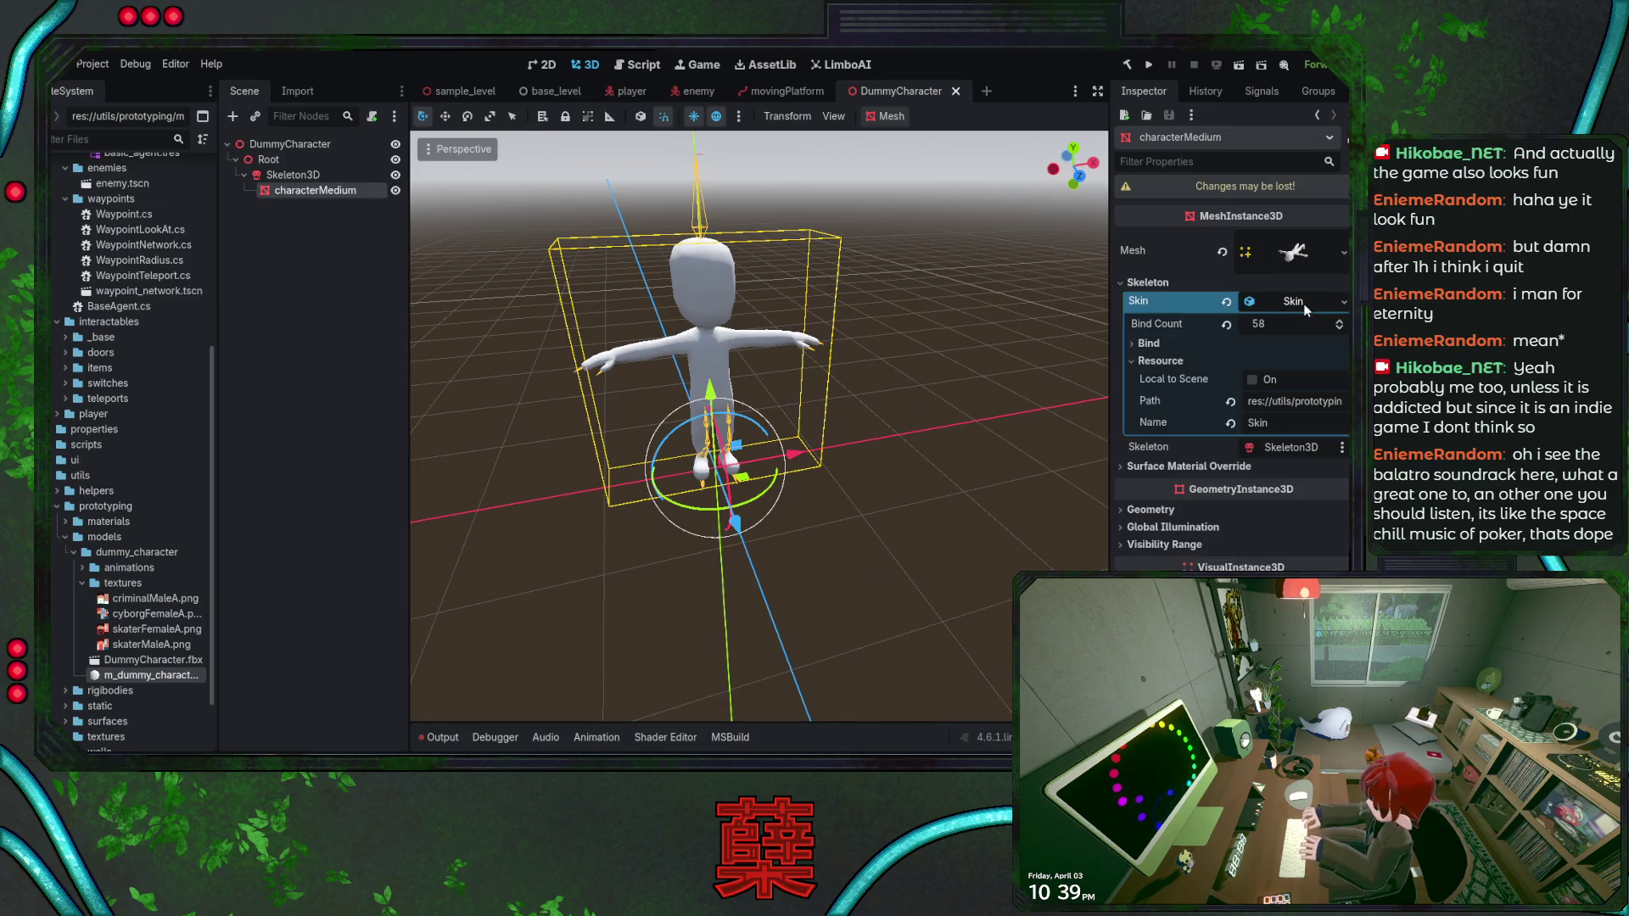
pyautogui.click(1303, 303)
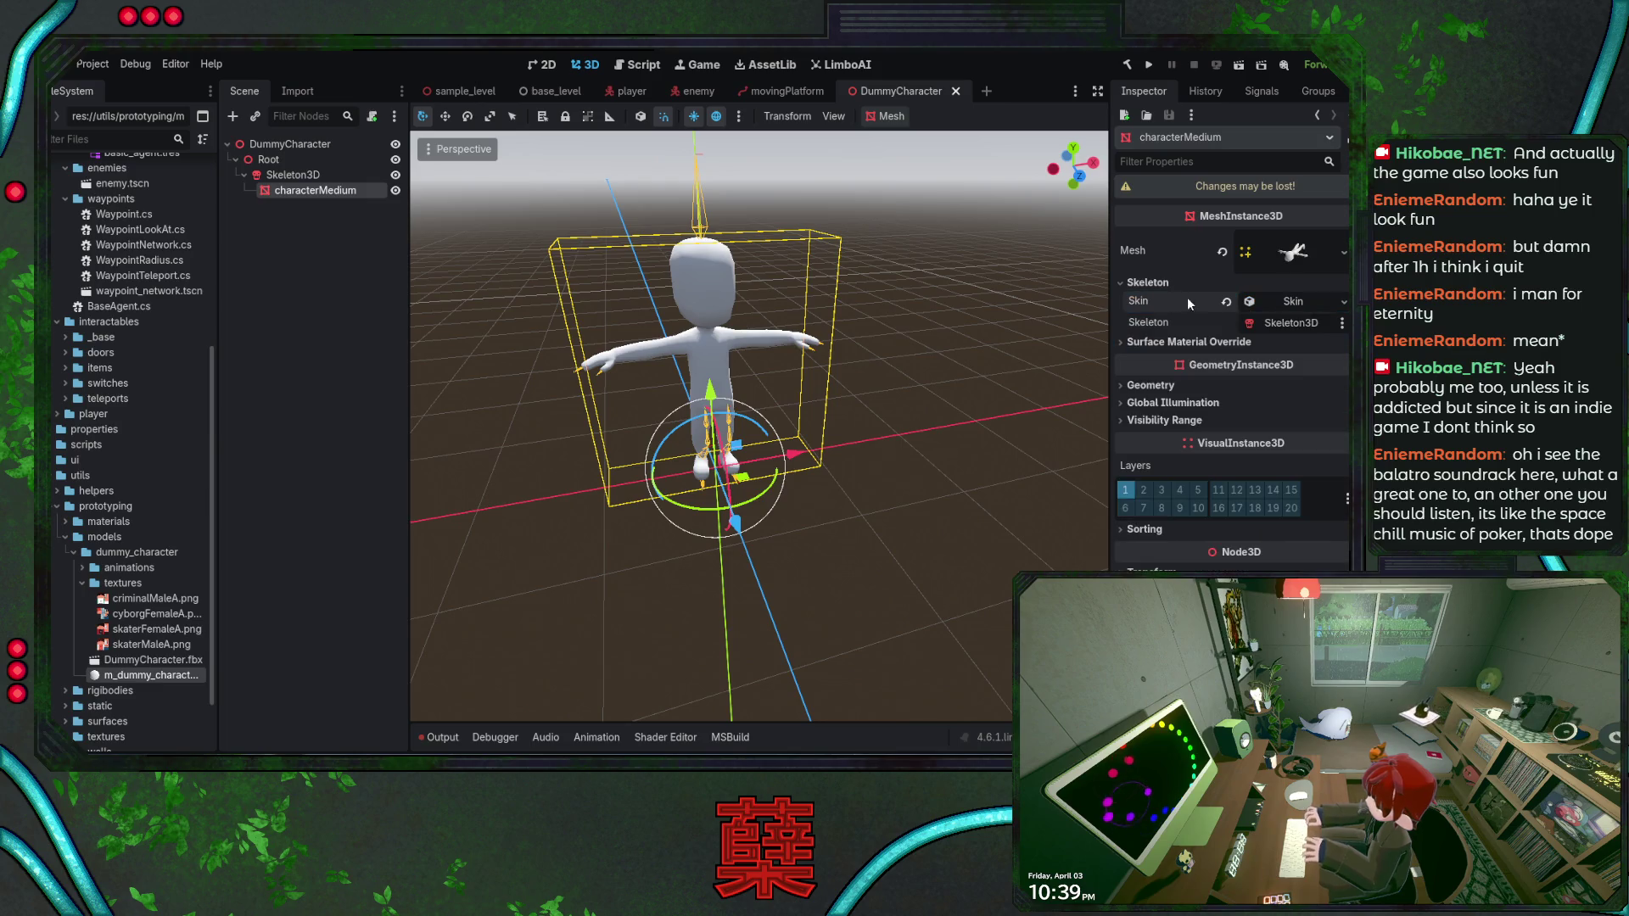
pyautogui.click(1188, 343)
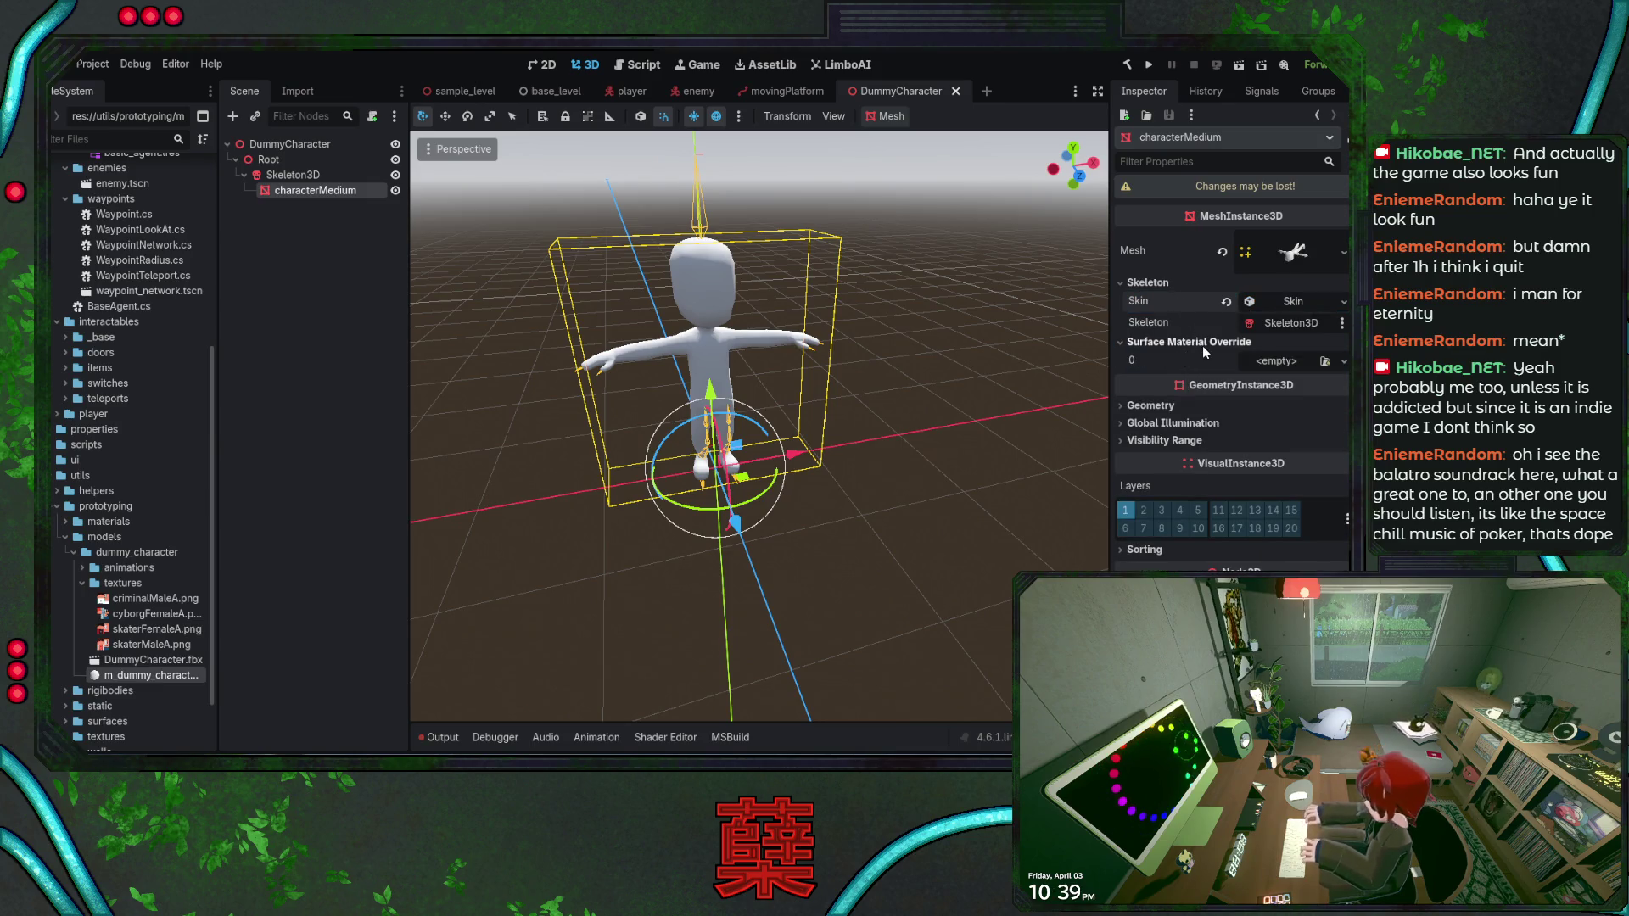
pyautogui.click(956, 92)
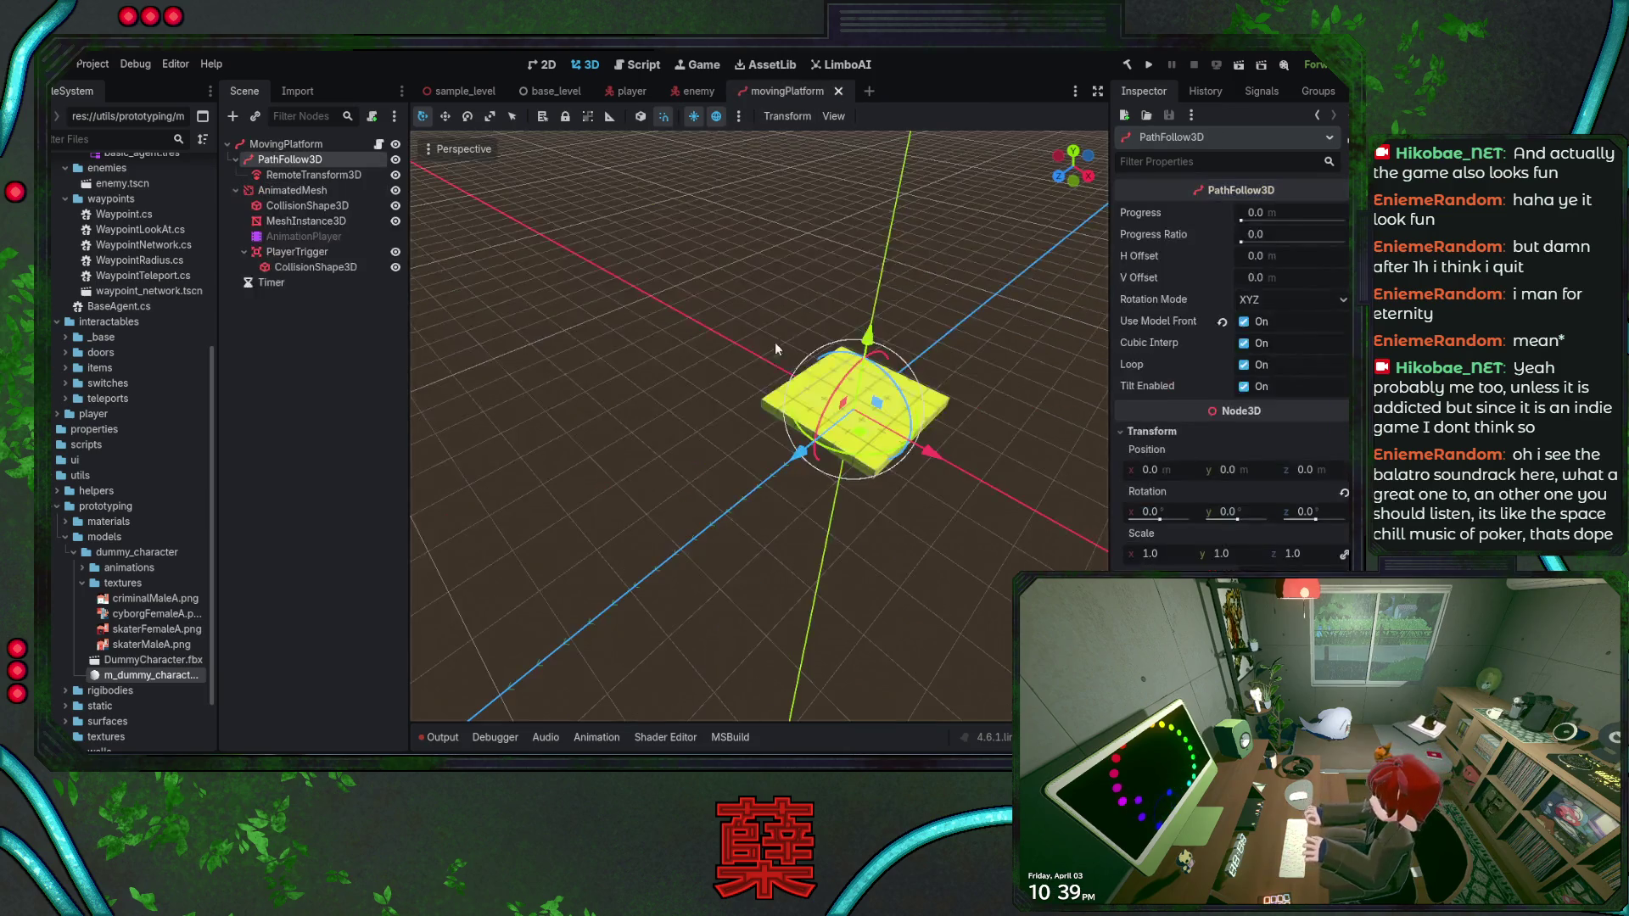
# Return to base_level and open skin.tres from the dummy_character folder in the Inspector
pyautogui.click(552, 92)
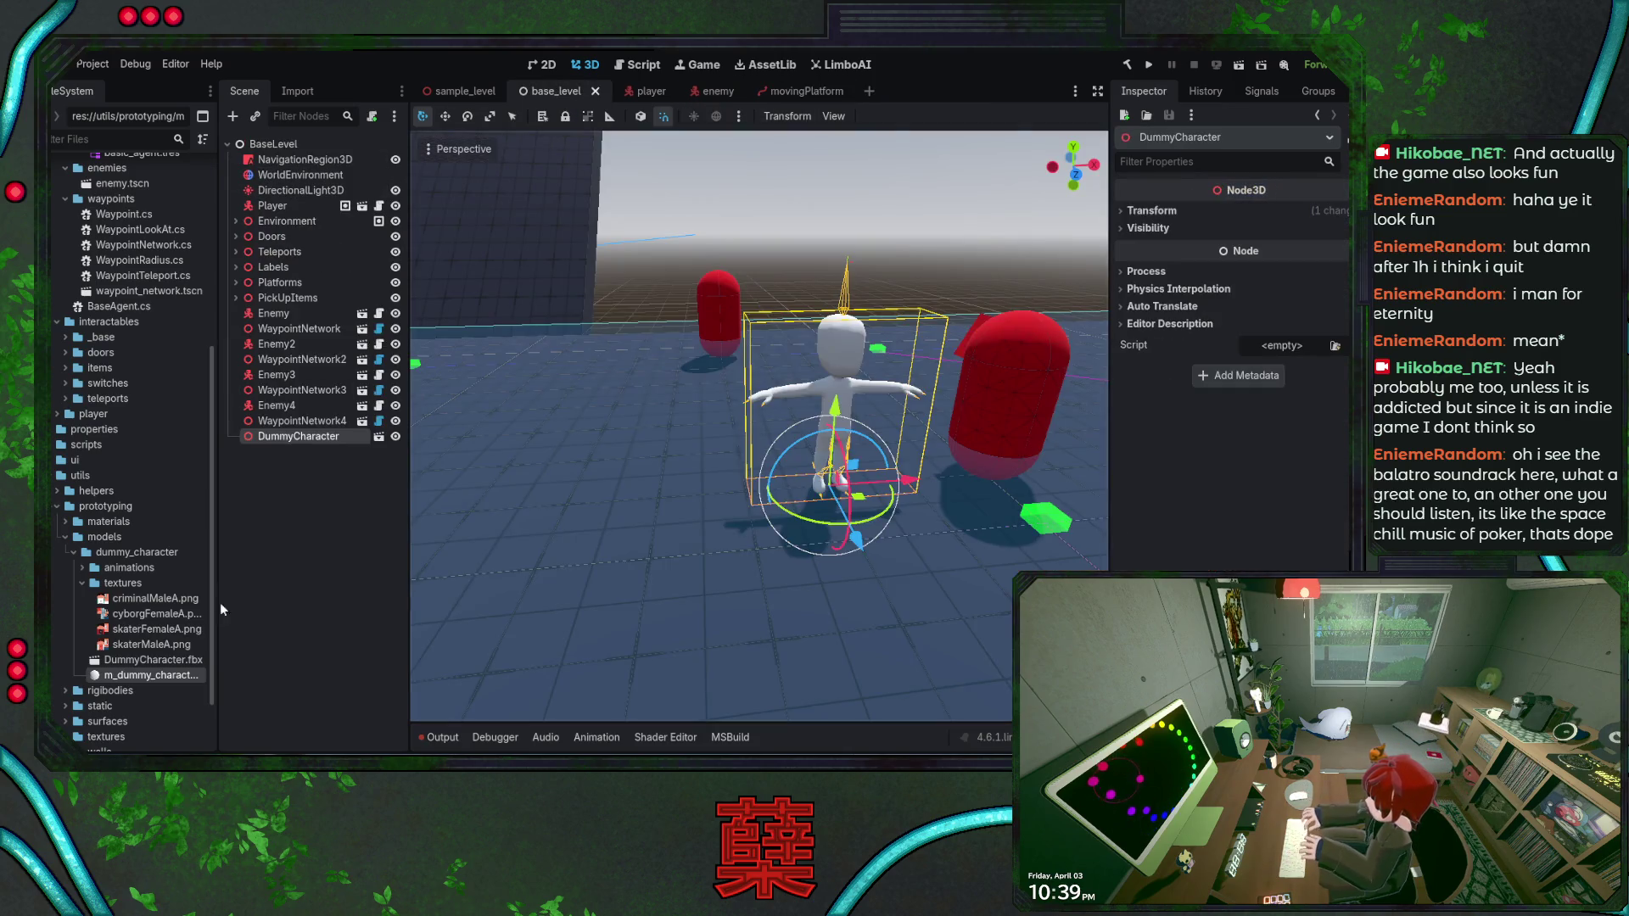
pyautogui.click(160, 658)
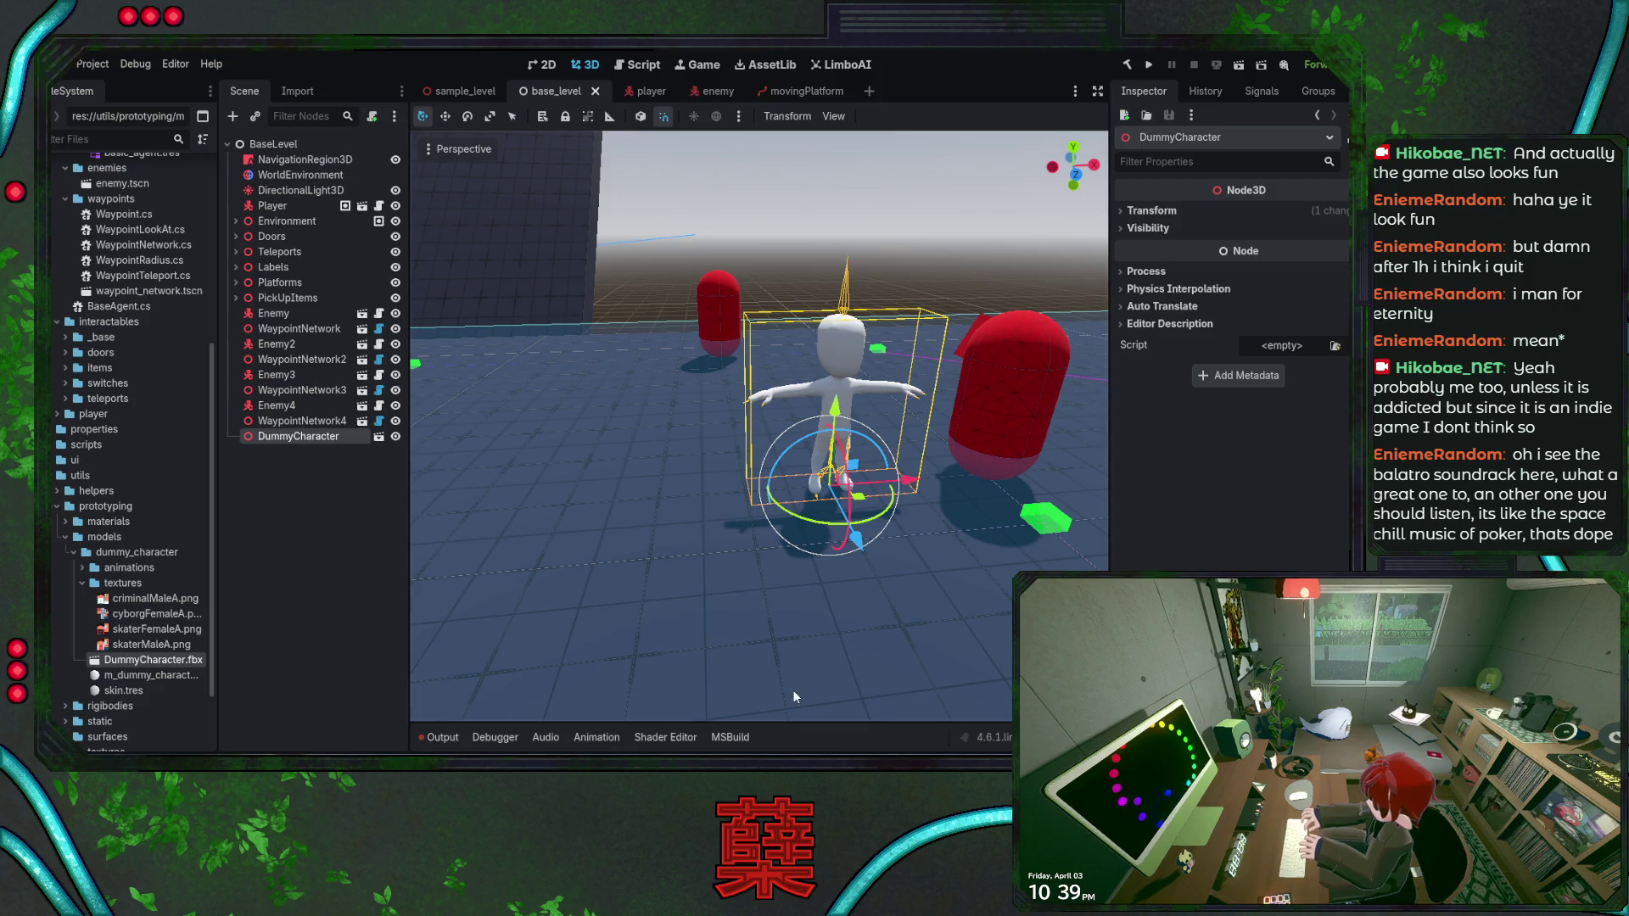
pyautogui.click(139, 690)
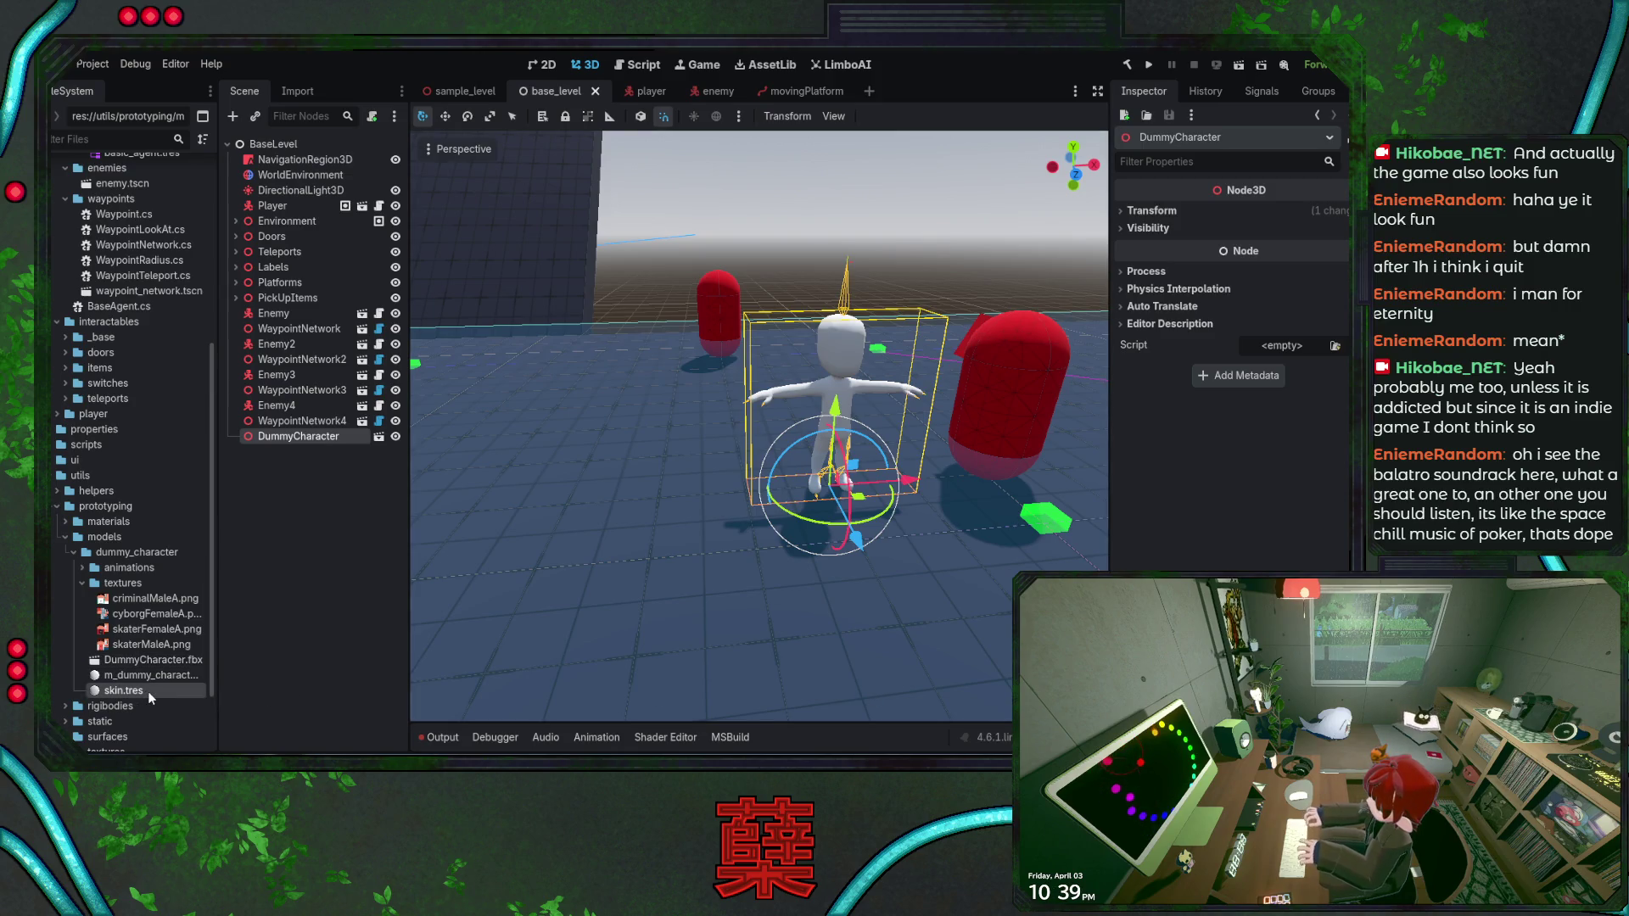
pyautogui.doubleClick(148, 691)
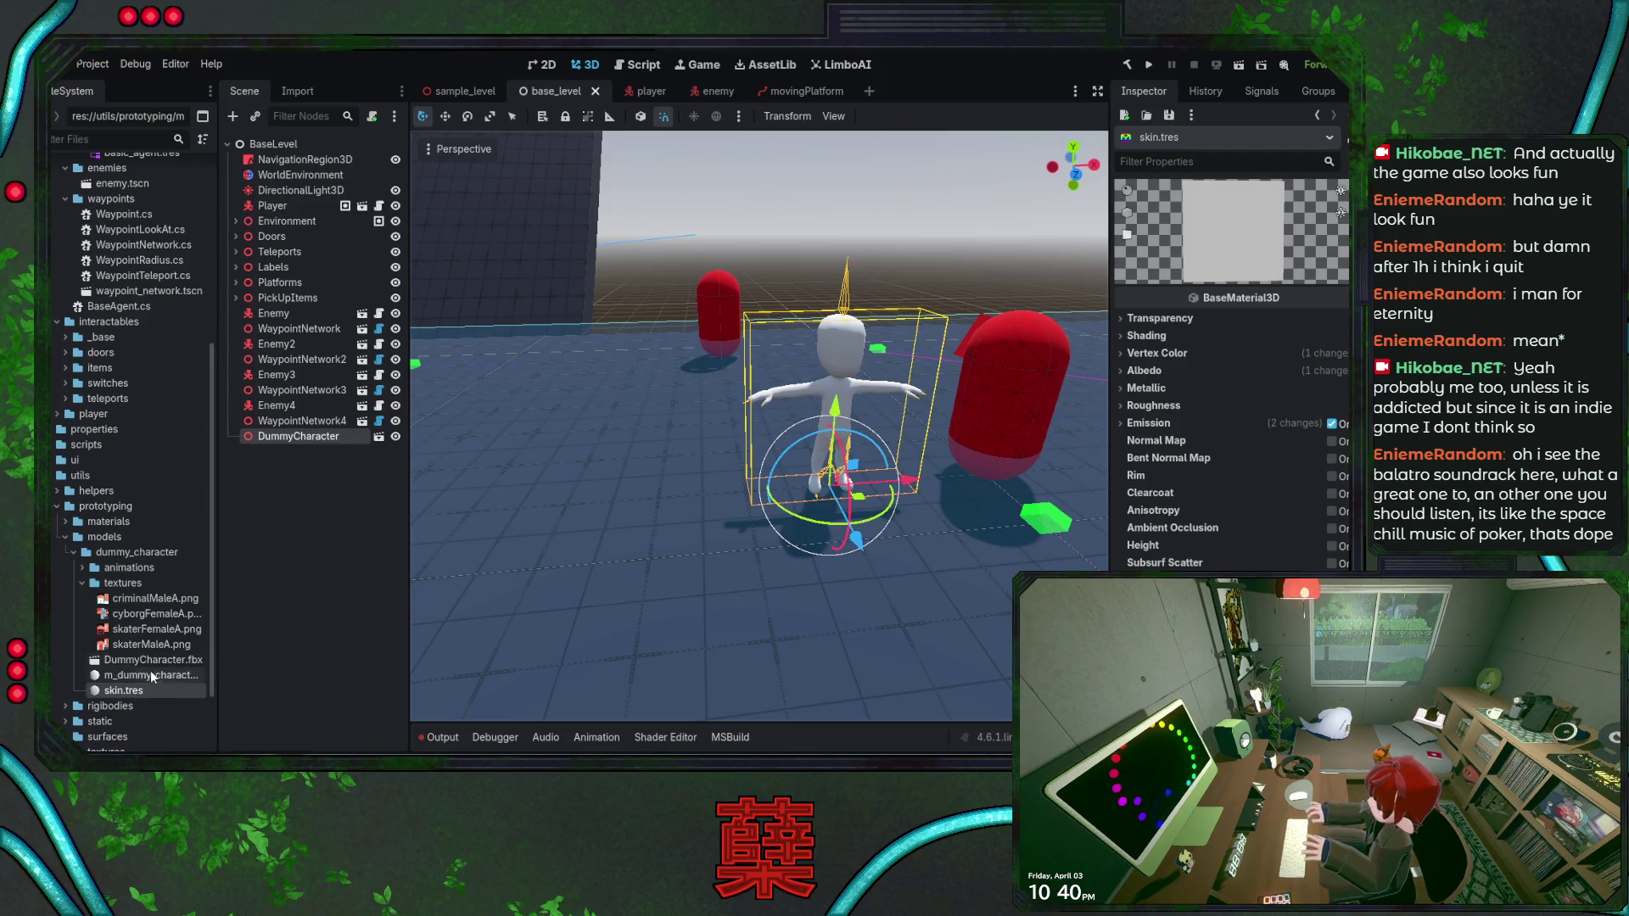
# Remove the old m_dummy_character.tres and rename skin.tres to m_dummy_character.tres
pyautogui.click(153, 677)
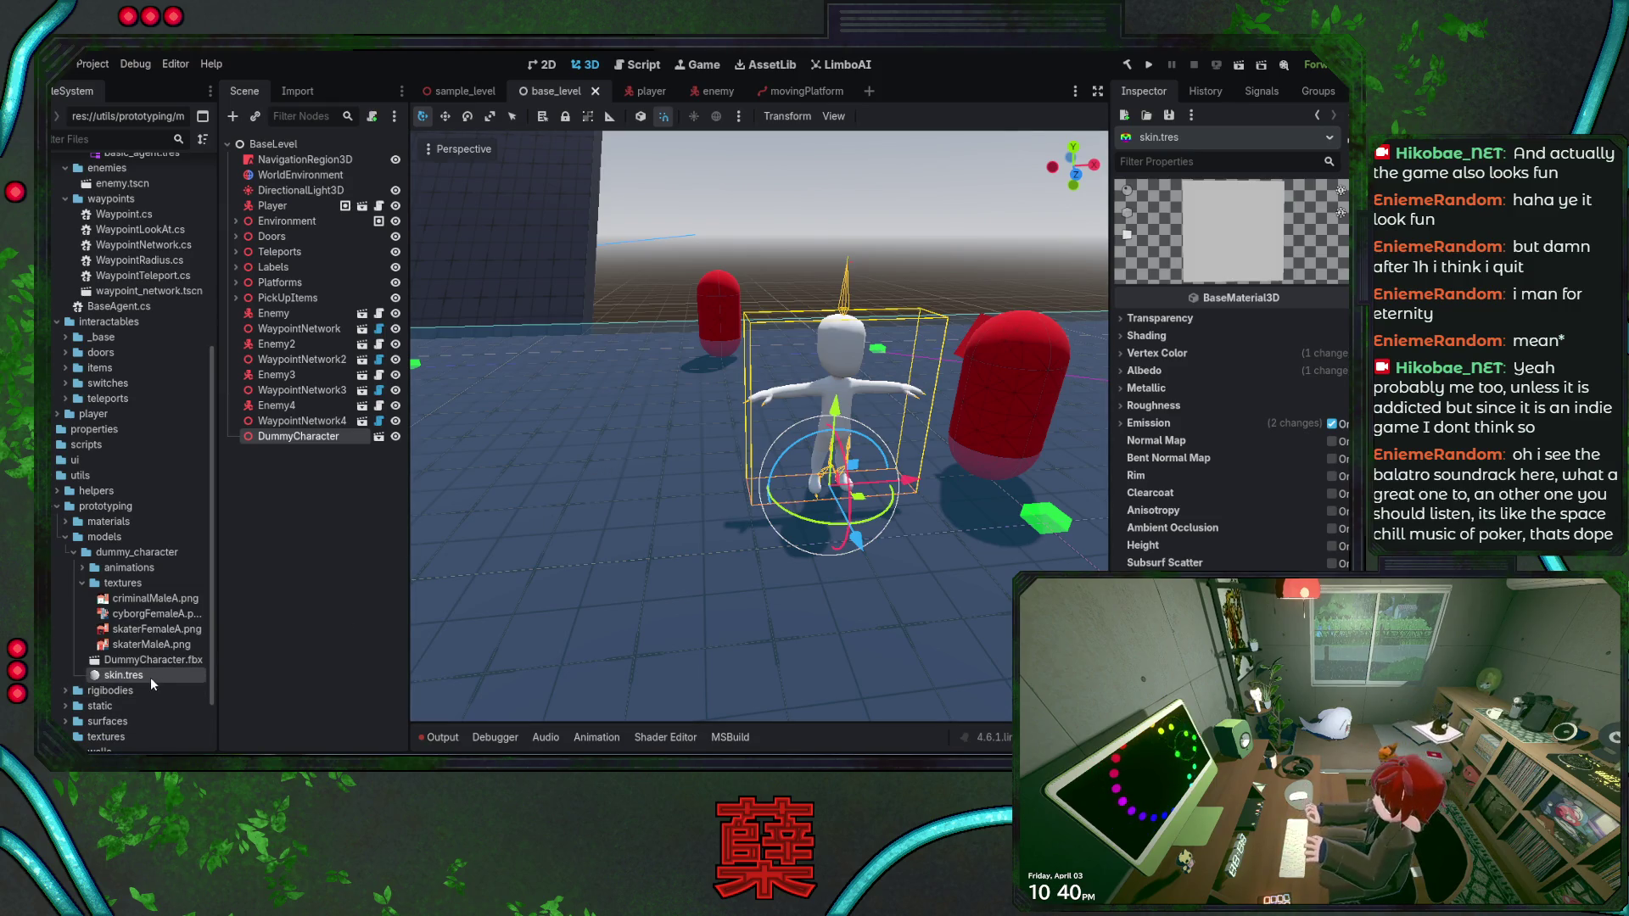
pyautogui.press('Return')
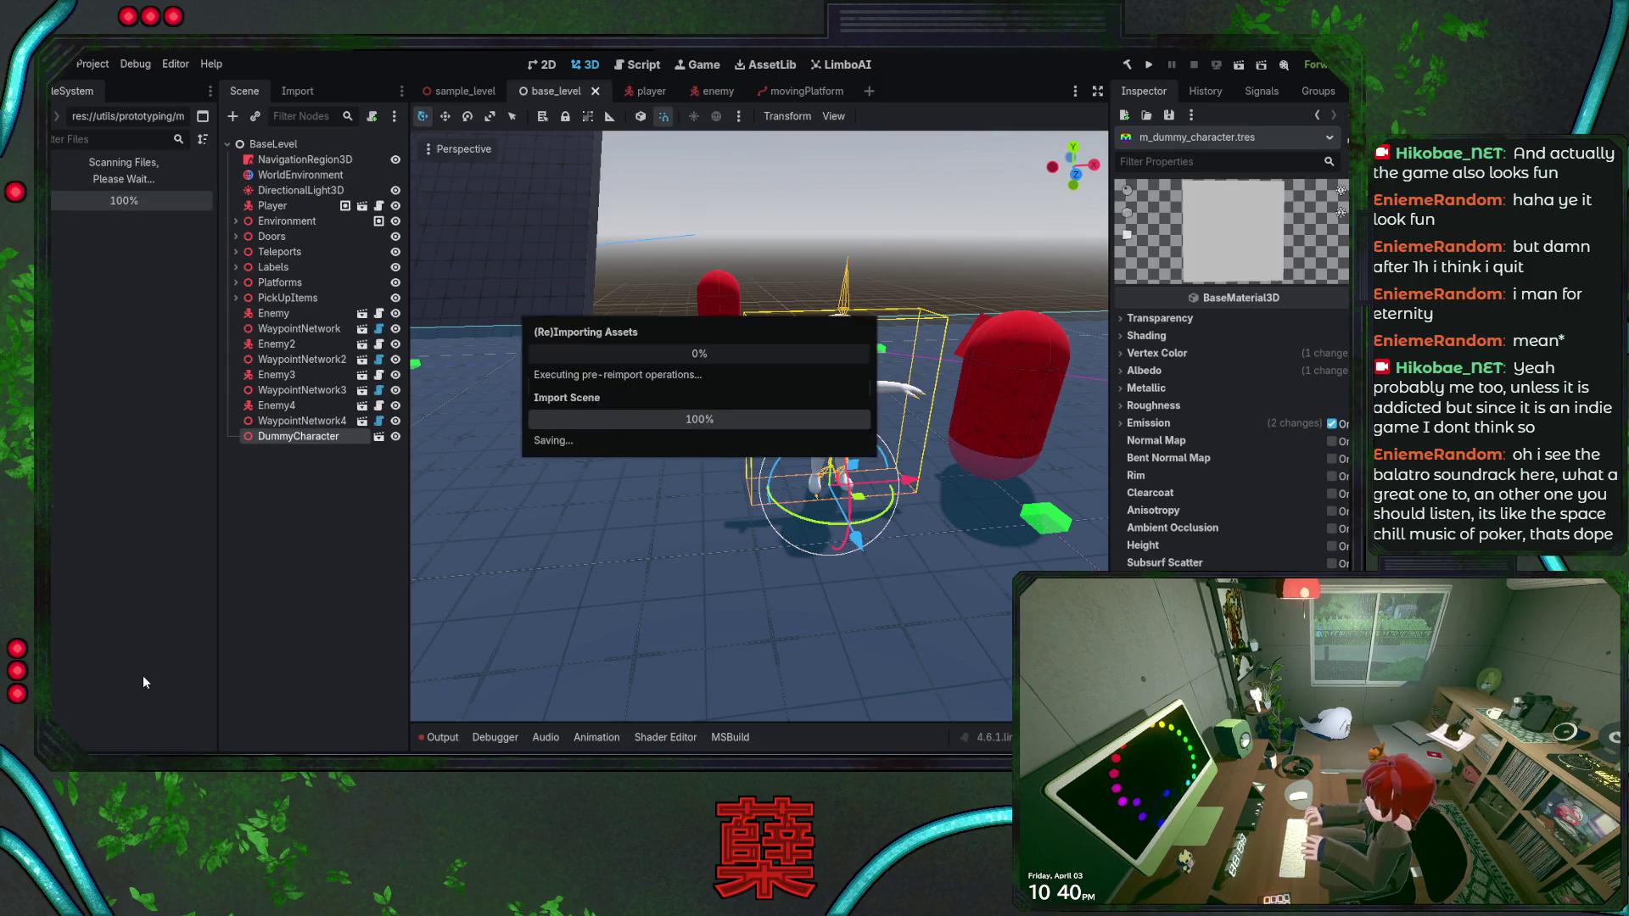
pyautogui.click(164, 679)
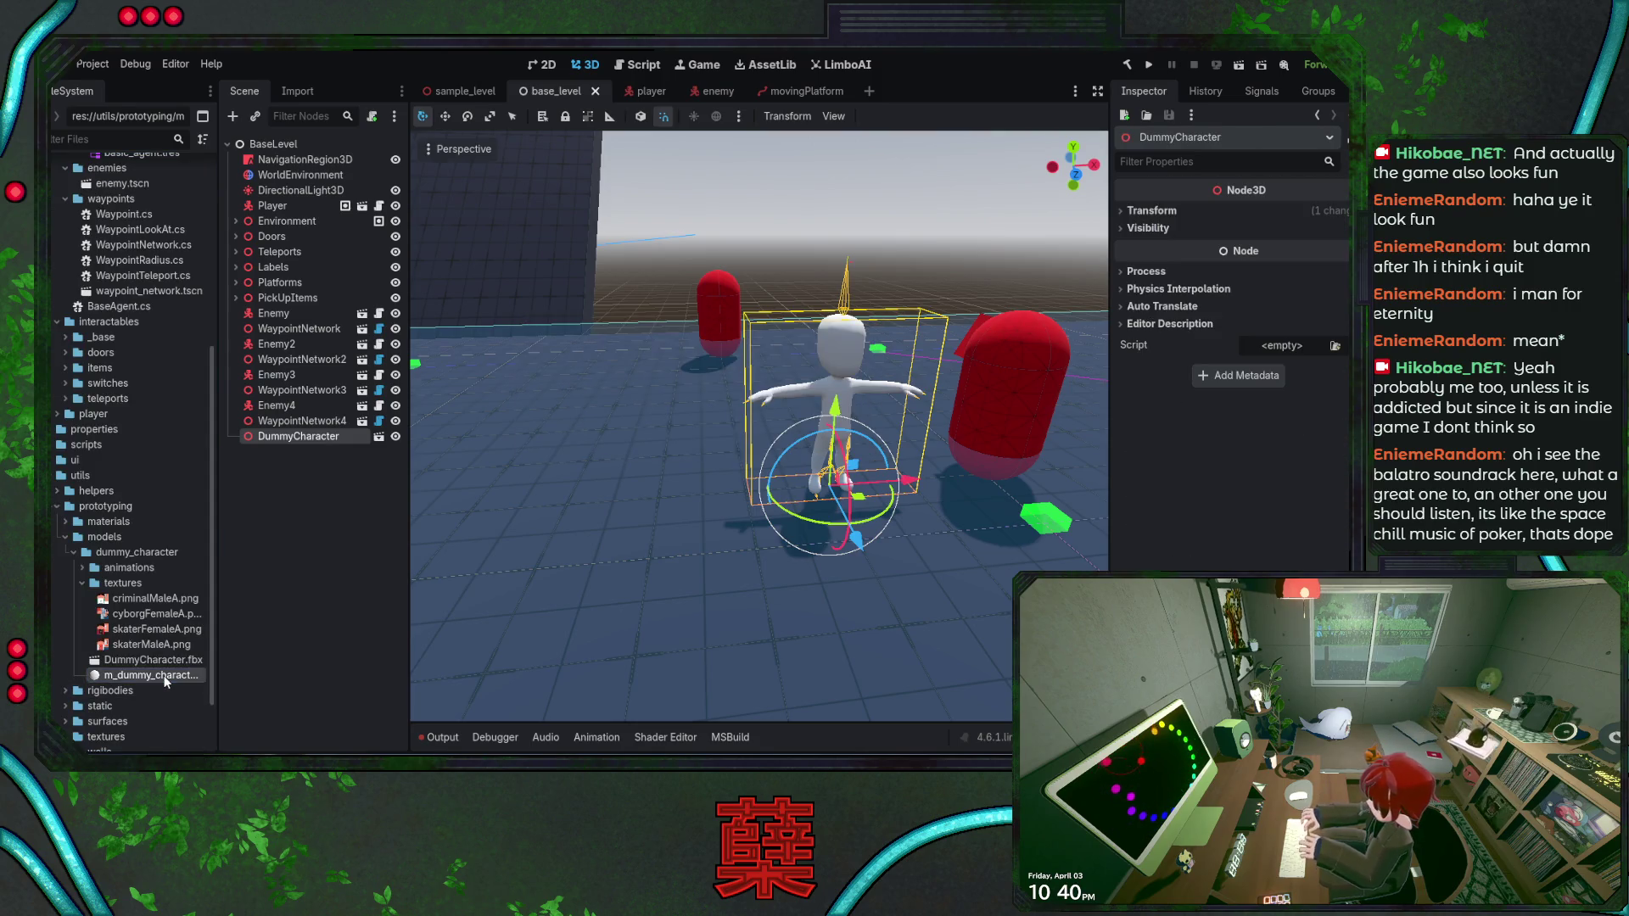
# Set skaterMaleA.png as the material's albedo texture, frame the dummy and save the scene
pyautogui.click(1169, 375)
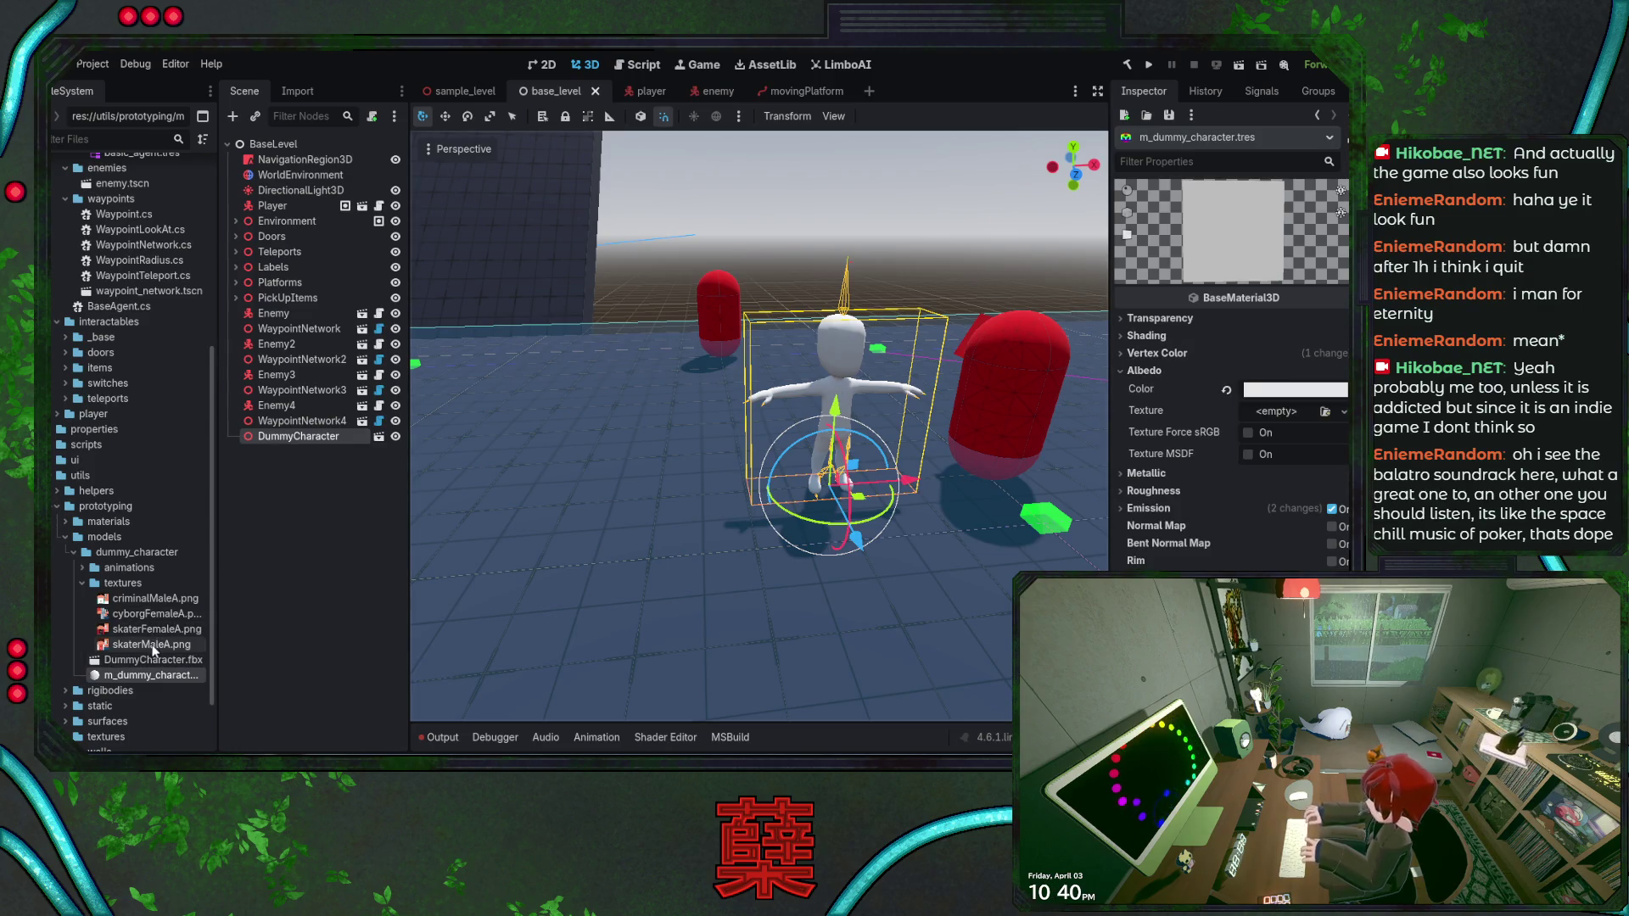
pyautogui.moveTo(154, 645)
pyautogui.mouseDown()
pyautogui.moveTo(323, 642)
pyautogui.moveTo(1298, 416)
pyautogui.mouseUp()
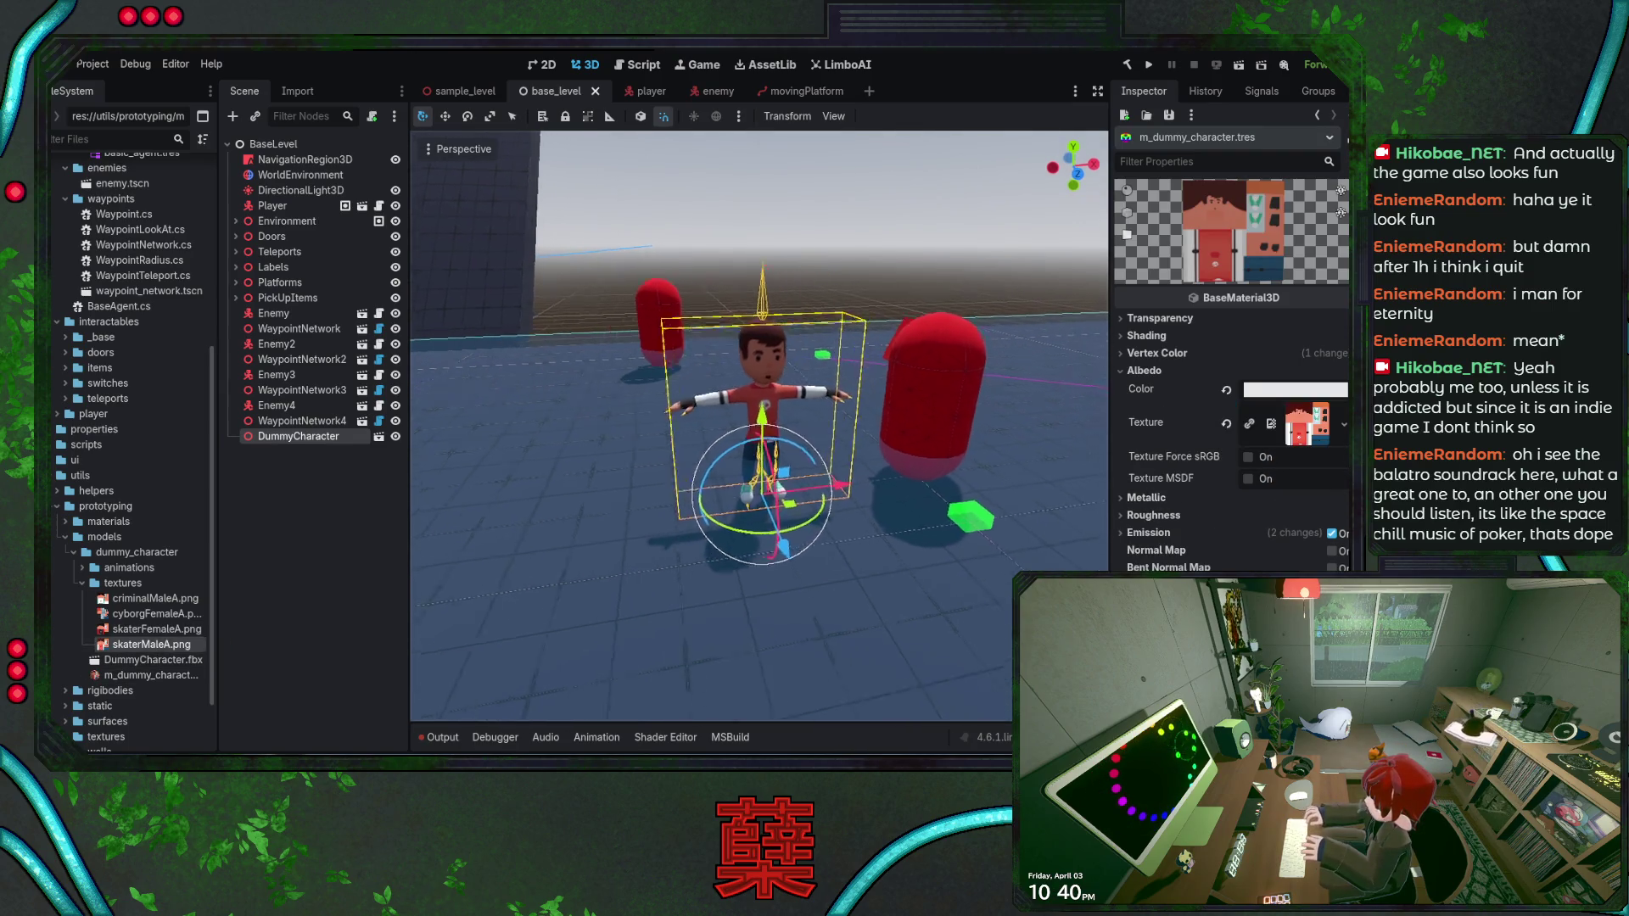
pyautogui.press('f')
pyautogui.hotkey('ctrl', 's')
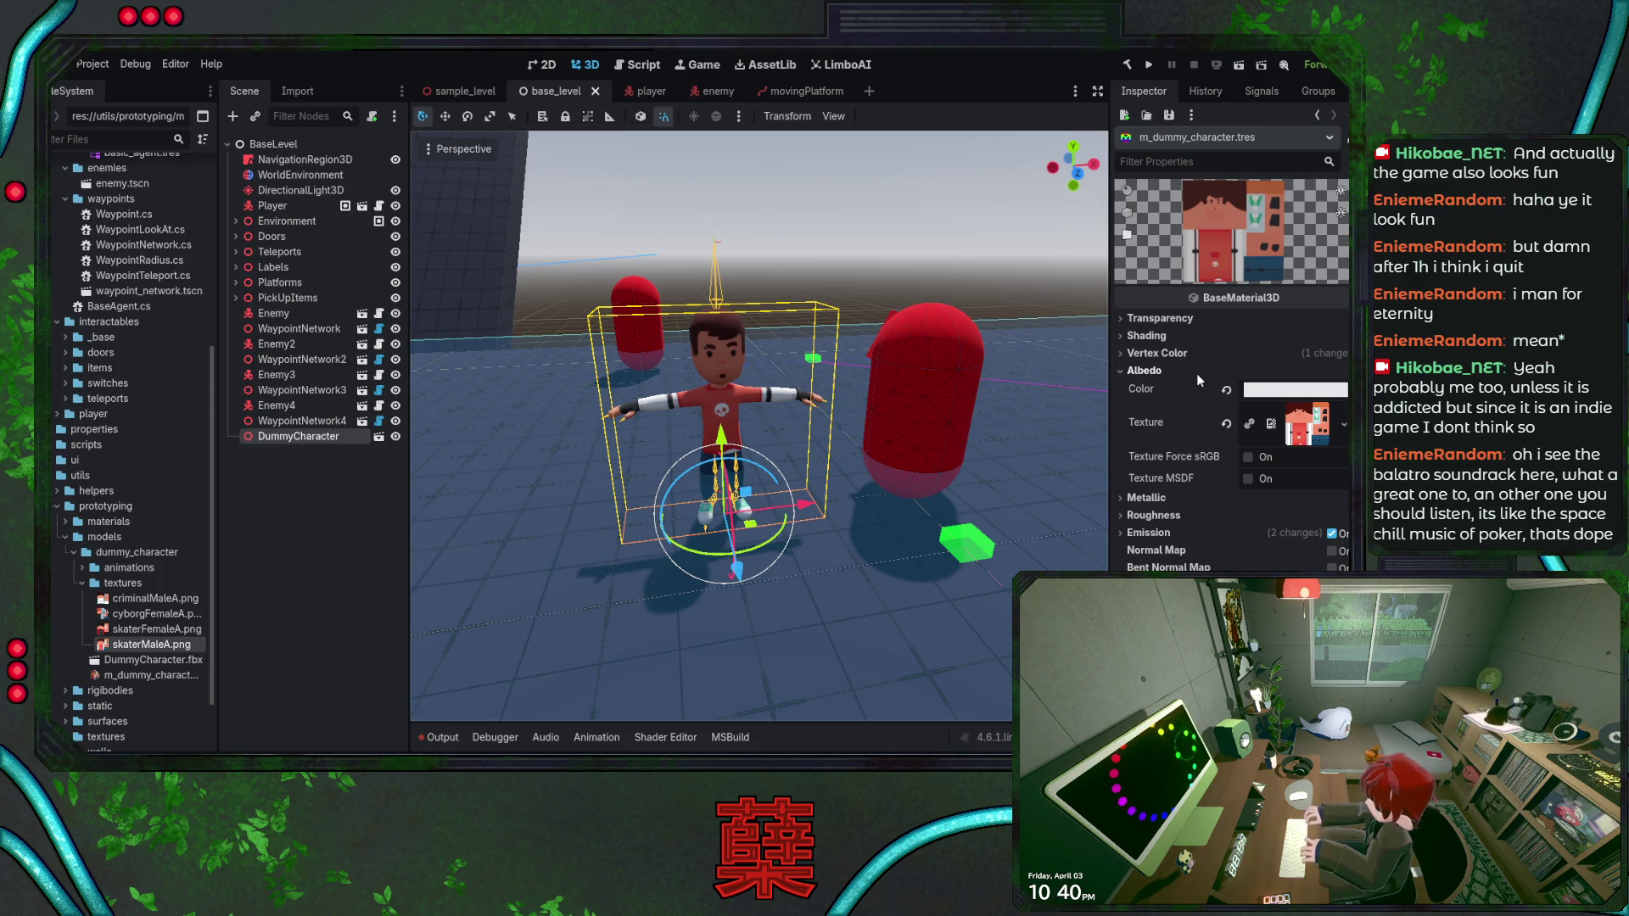
pyautogui.click(1124, 374)
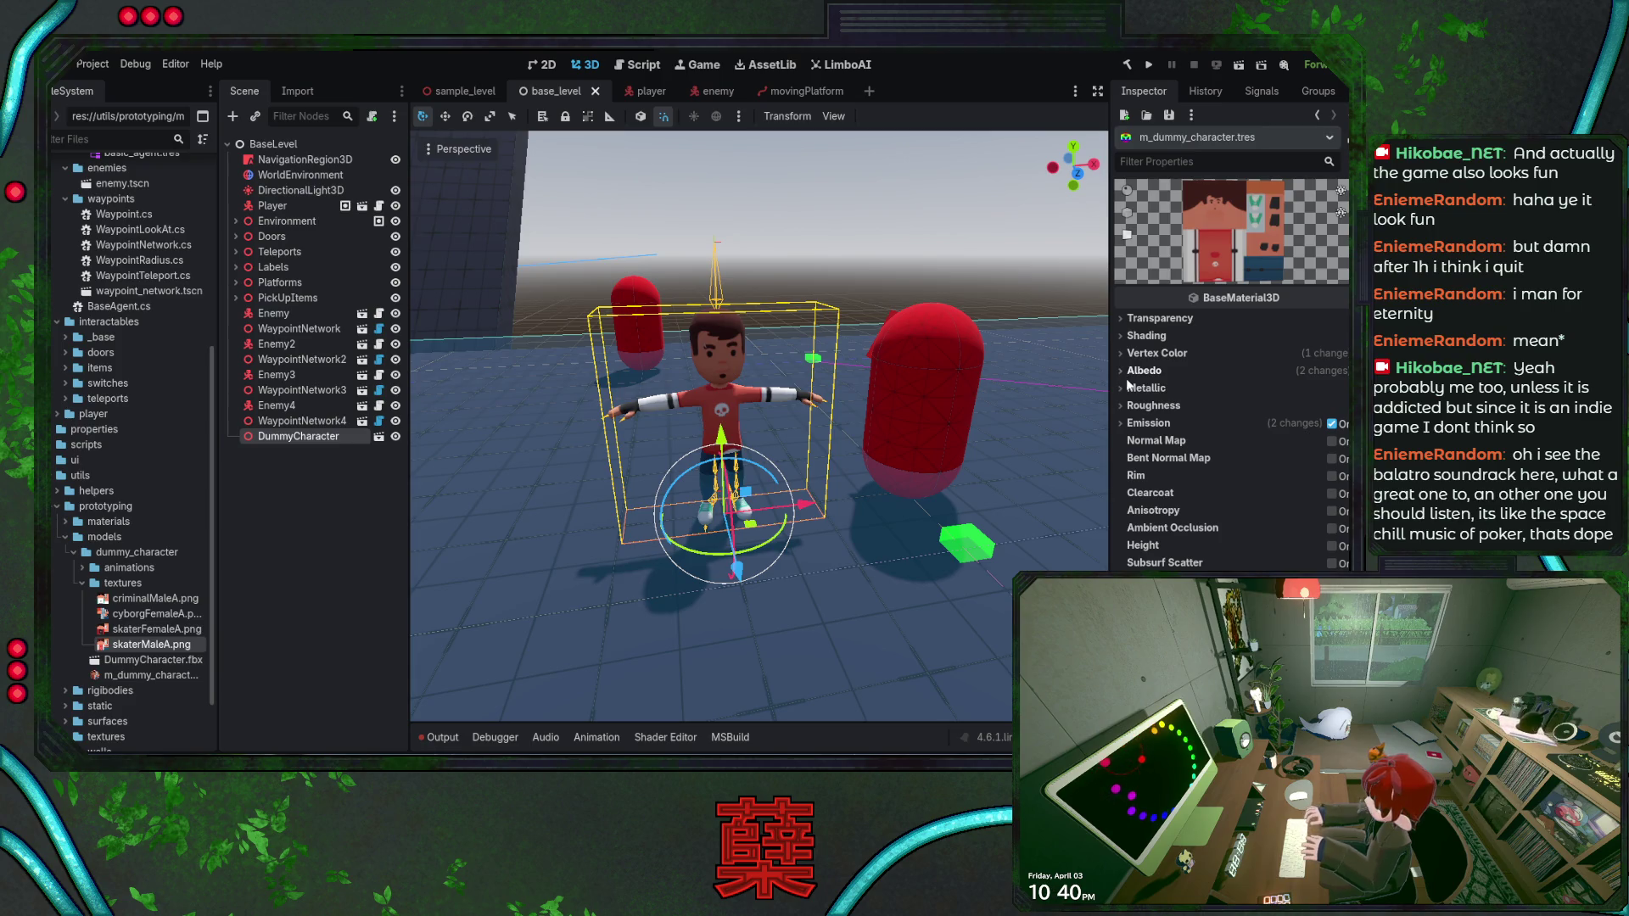
pyautogui.click(748, 241)
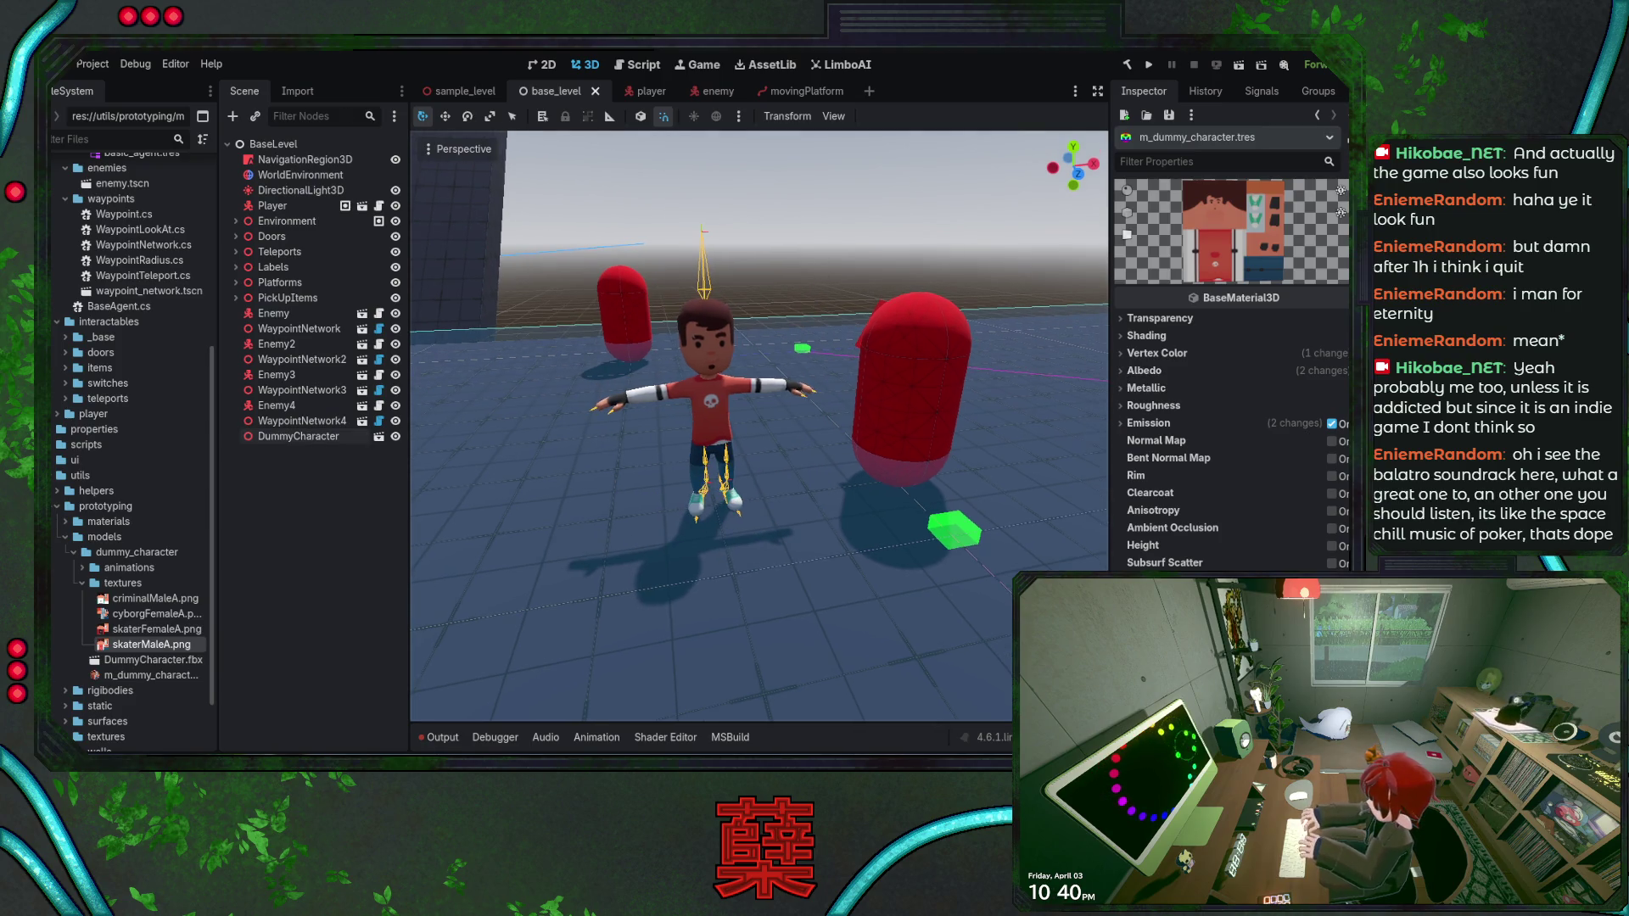
pyautogui.click(83, 584)
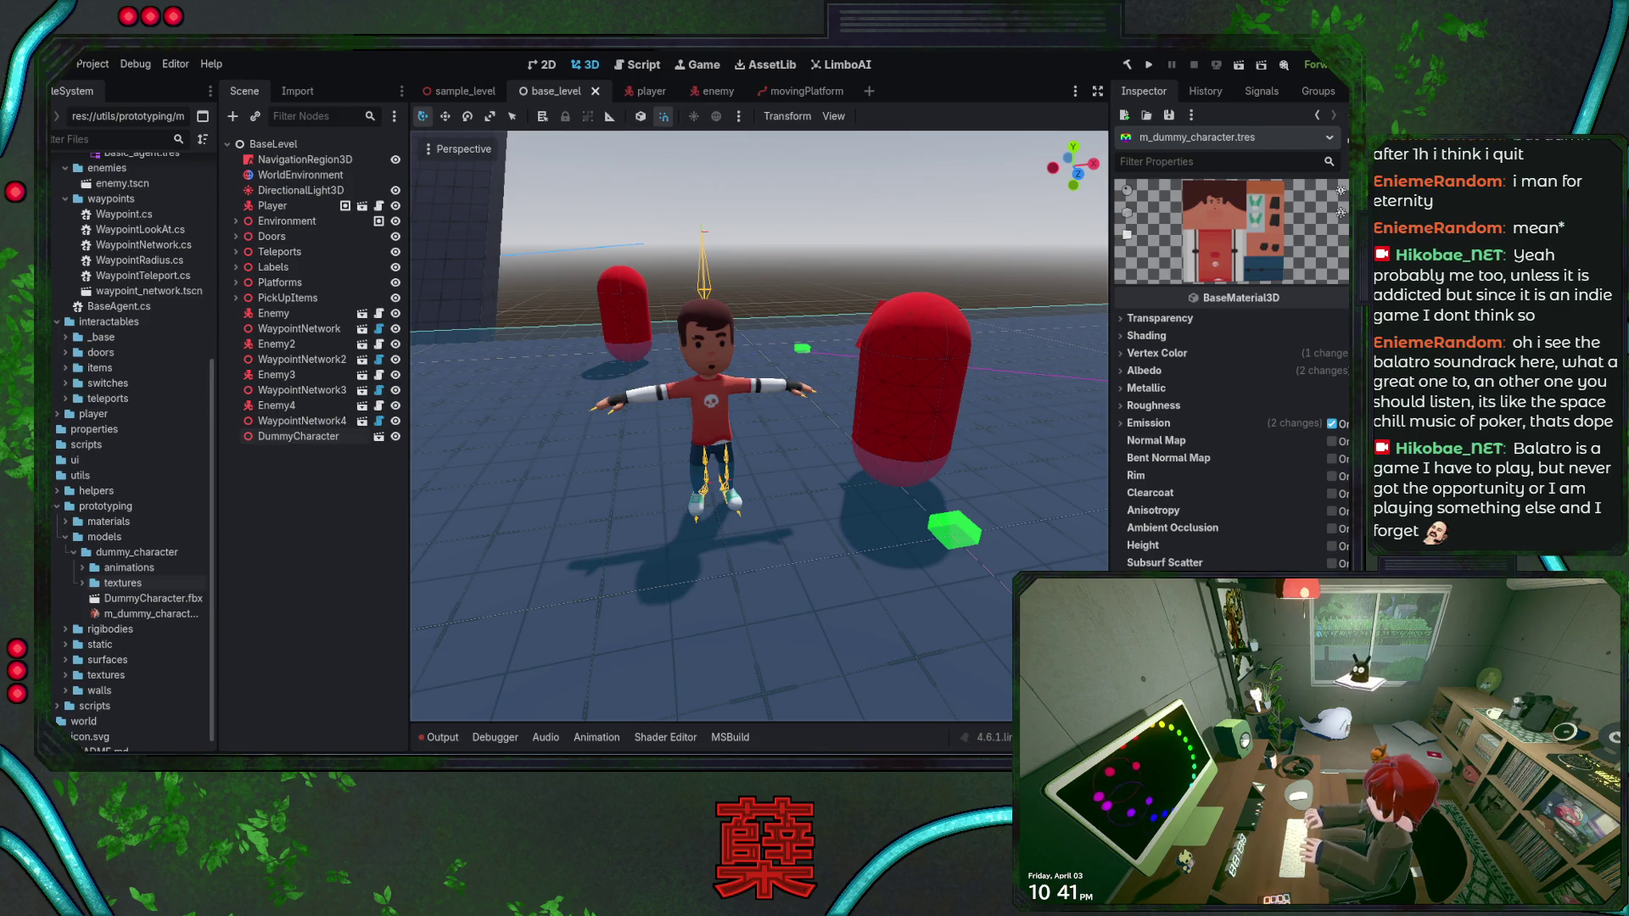
pyautogui.moveTo(722, 431); pyautogui.dragTo(733, 438)
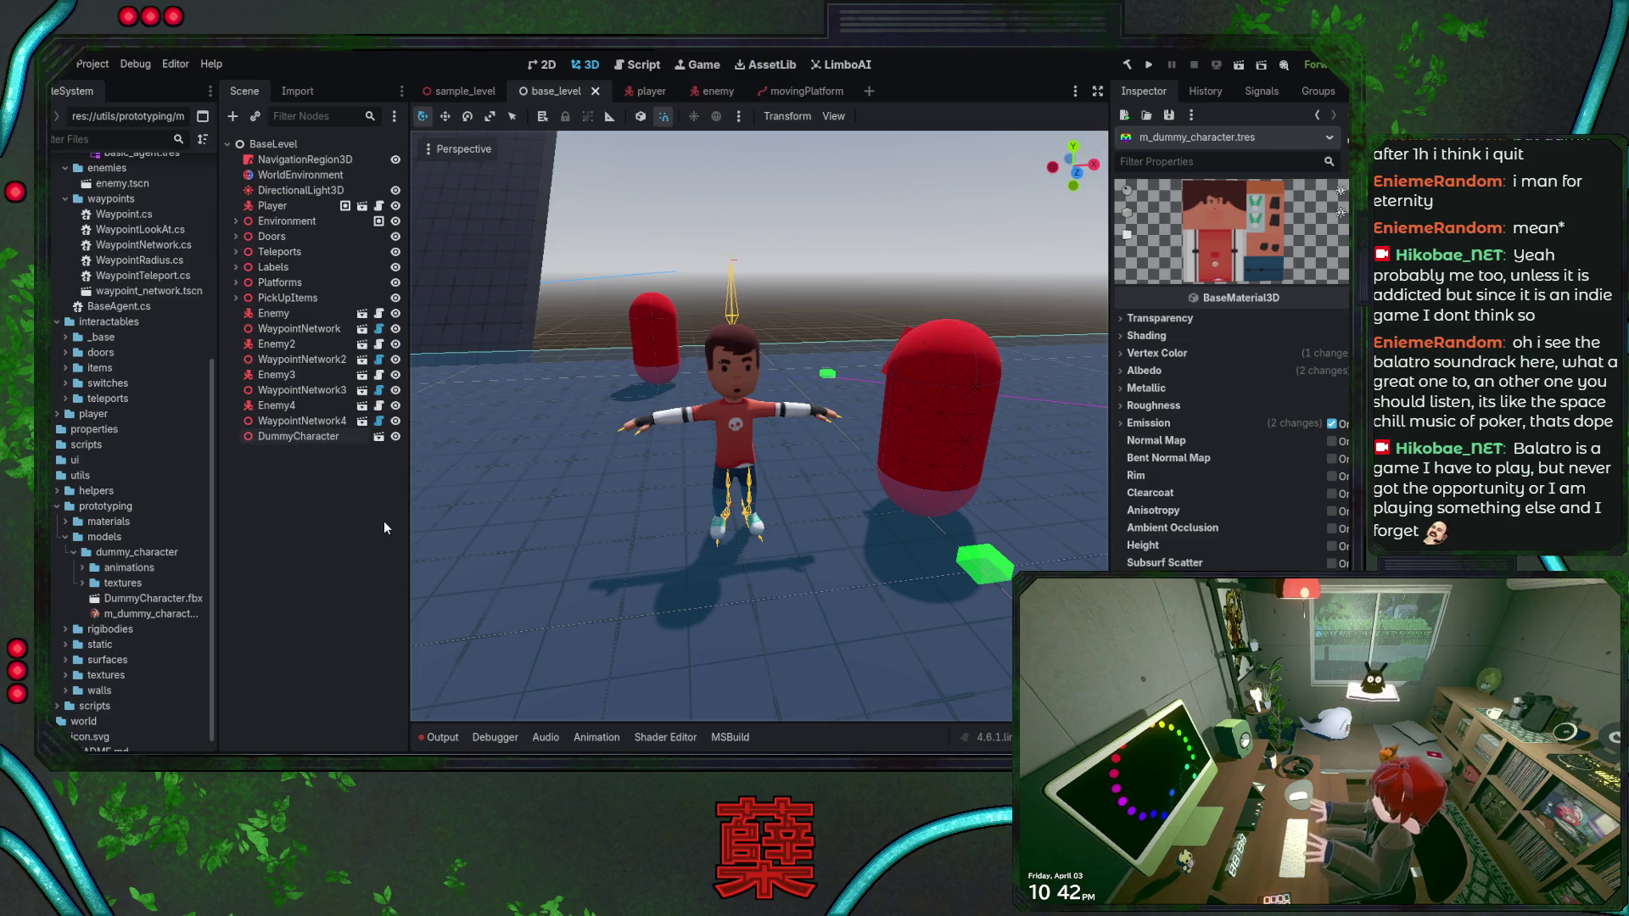
pyautogui.scroll(8, 171, 469)
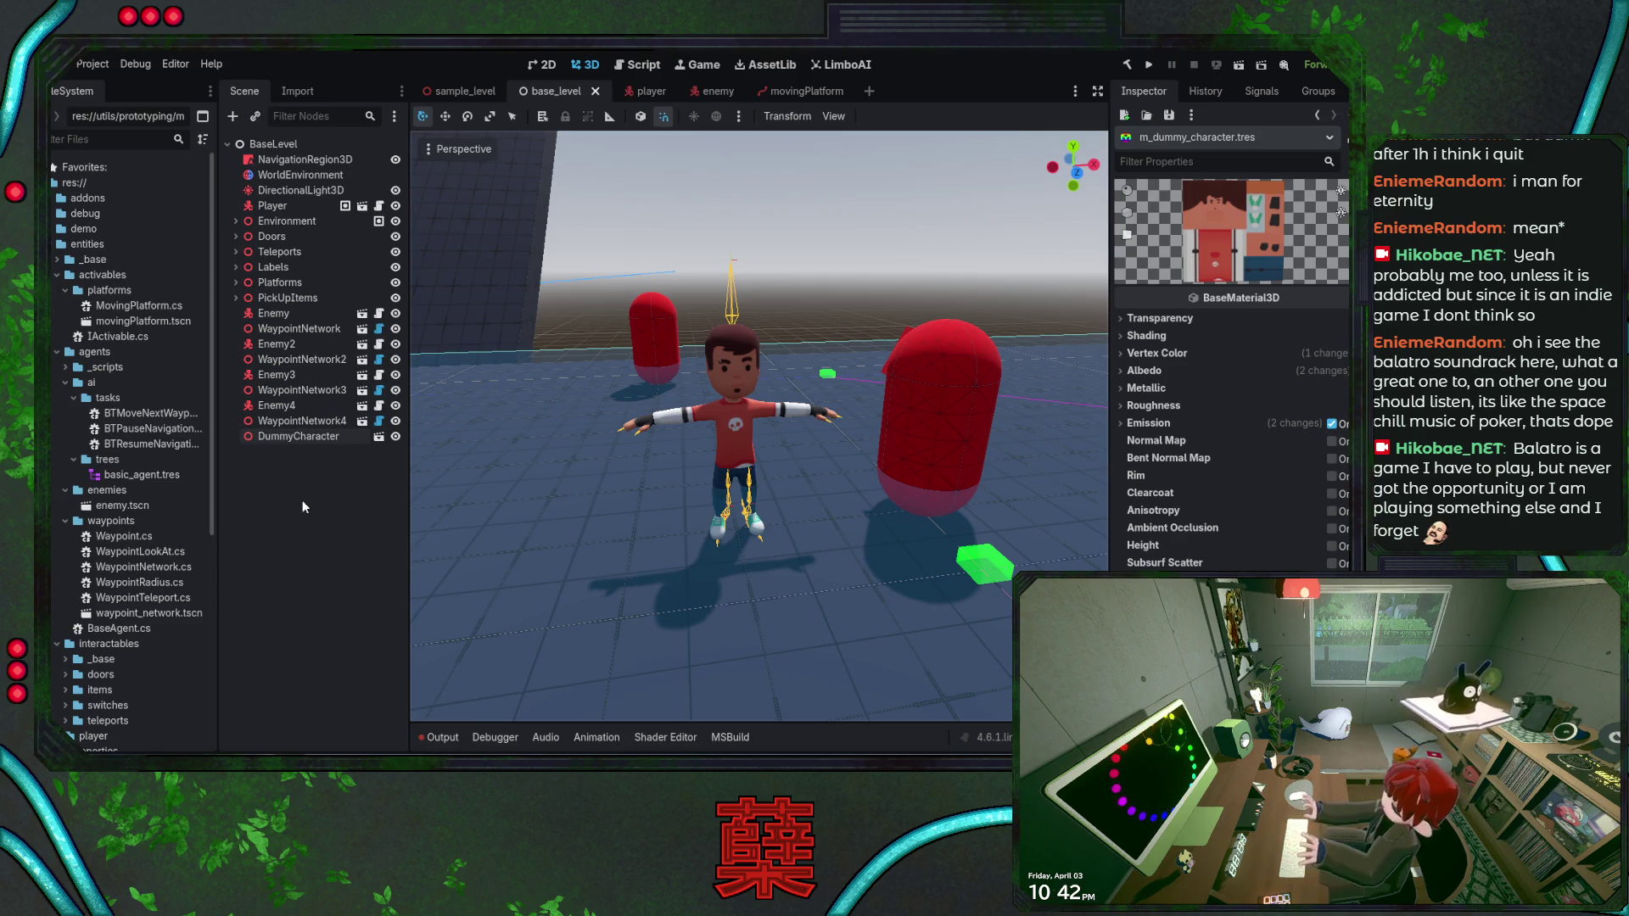
pyautogui.hotkey('ctrl', 'n')
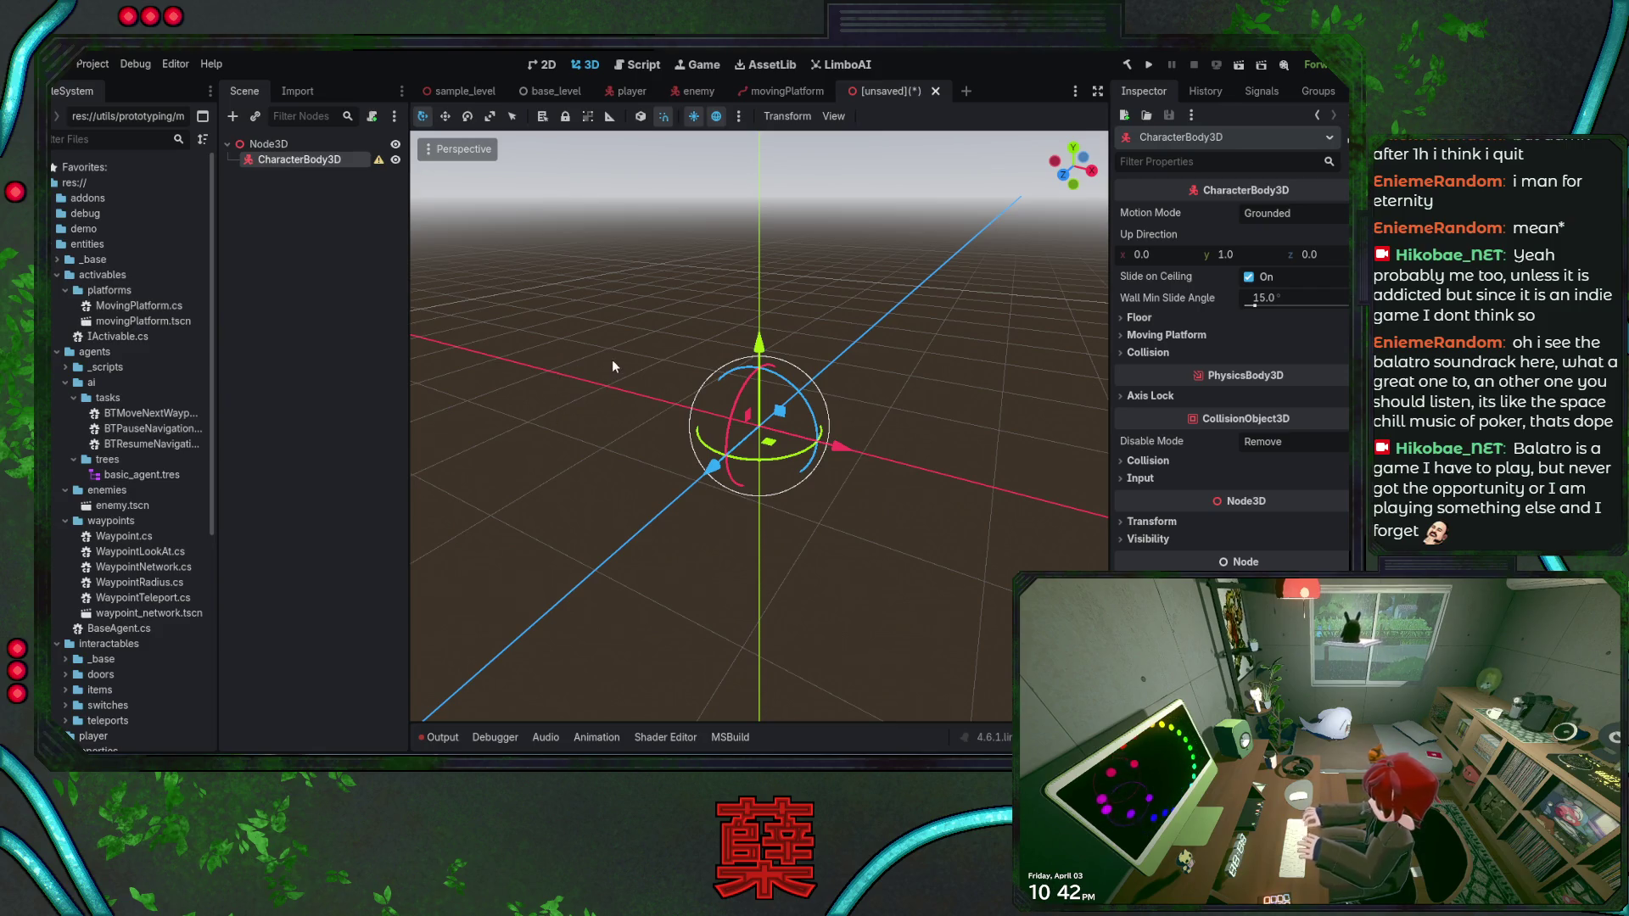
# Add a CollisionShape3D with a CapsuleShape3D to the CharacterBody3D and raise it above the grid
pyautogui.hotkey('ctrl', 'v')
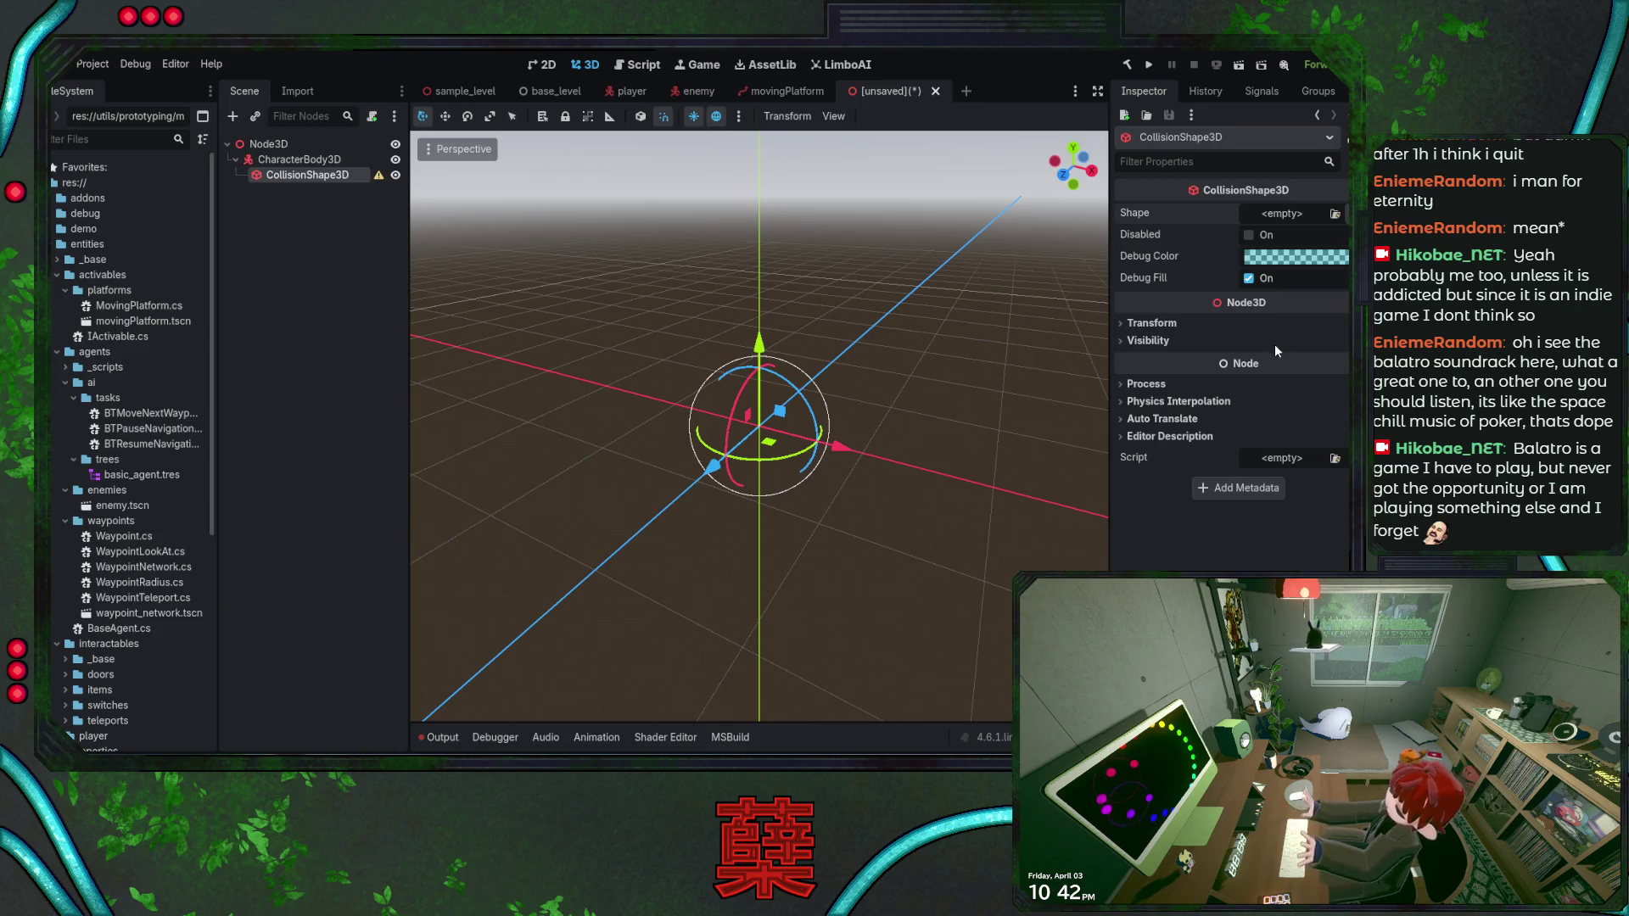
pyautogui.hotkey('ctrl', 'v')
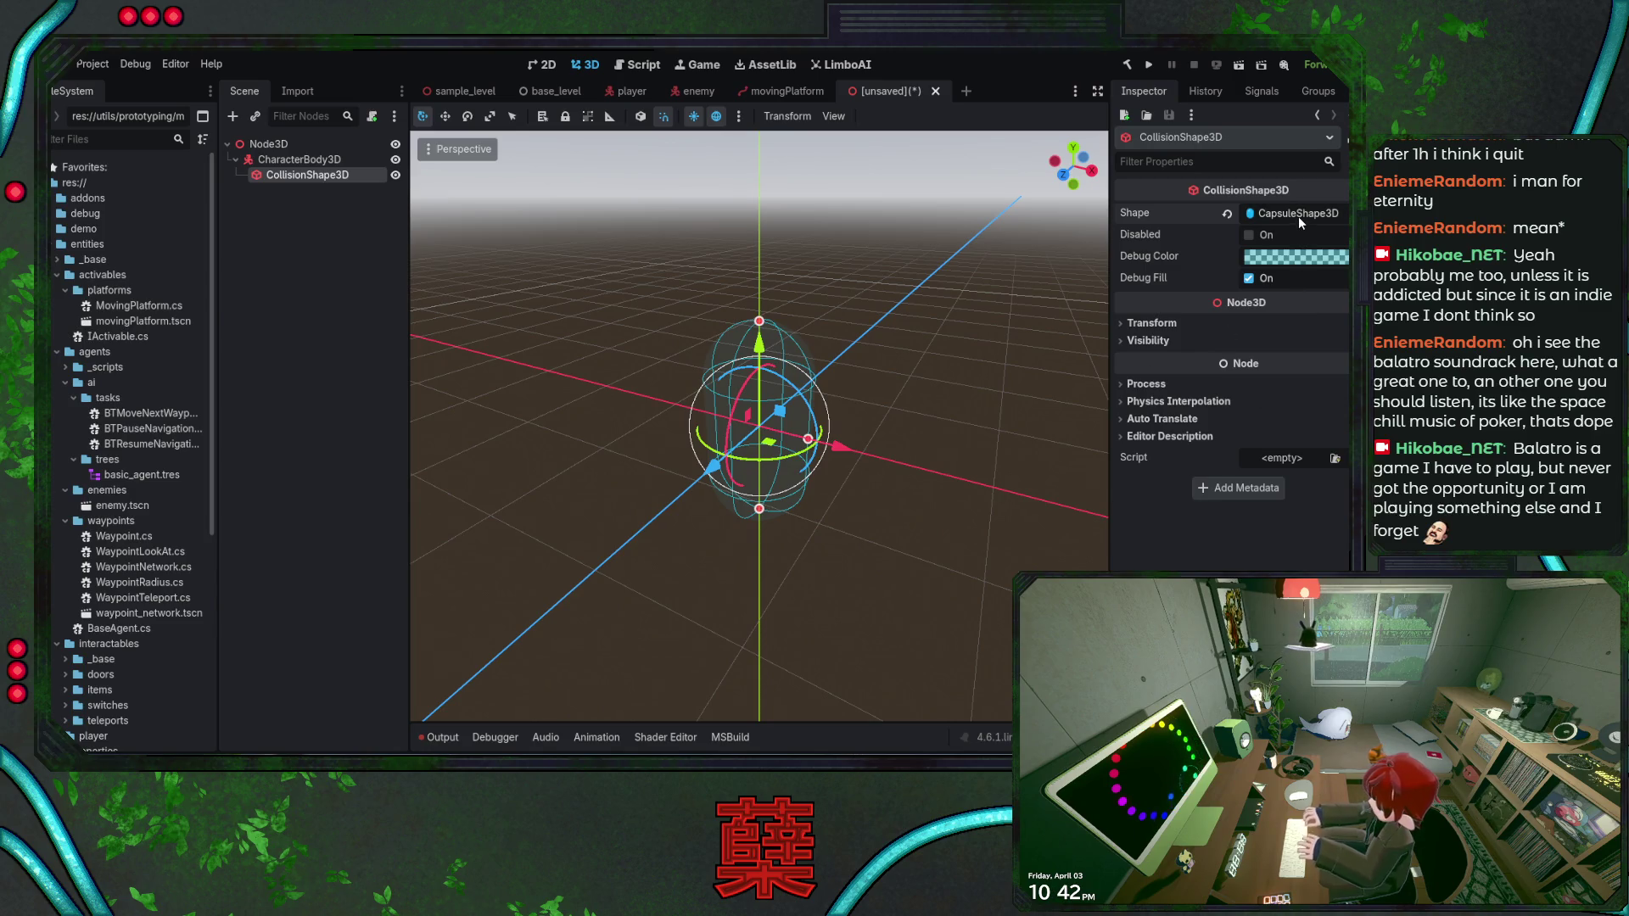
pyautogui.moveTo(759, 343); pyautogui.dragTo(769, 254)
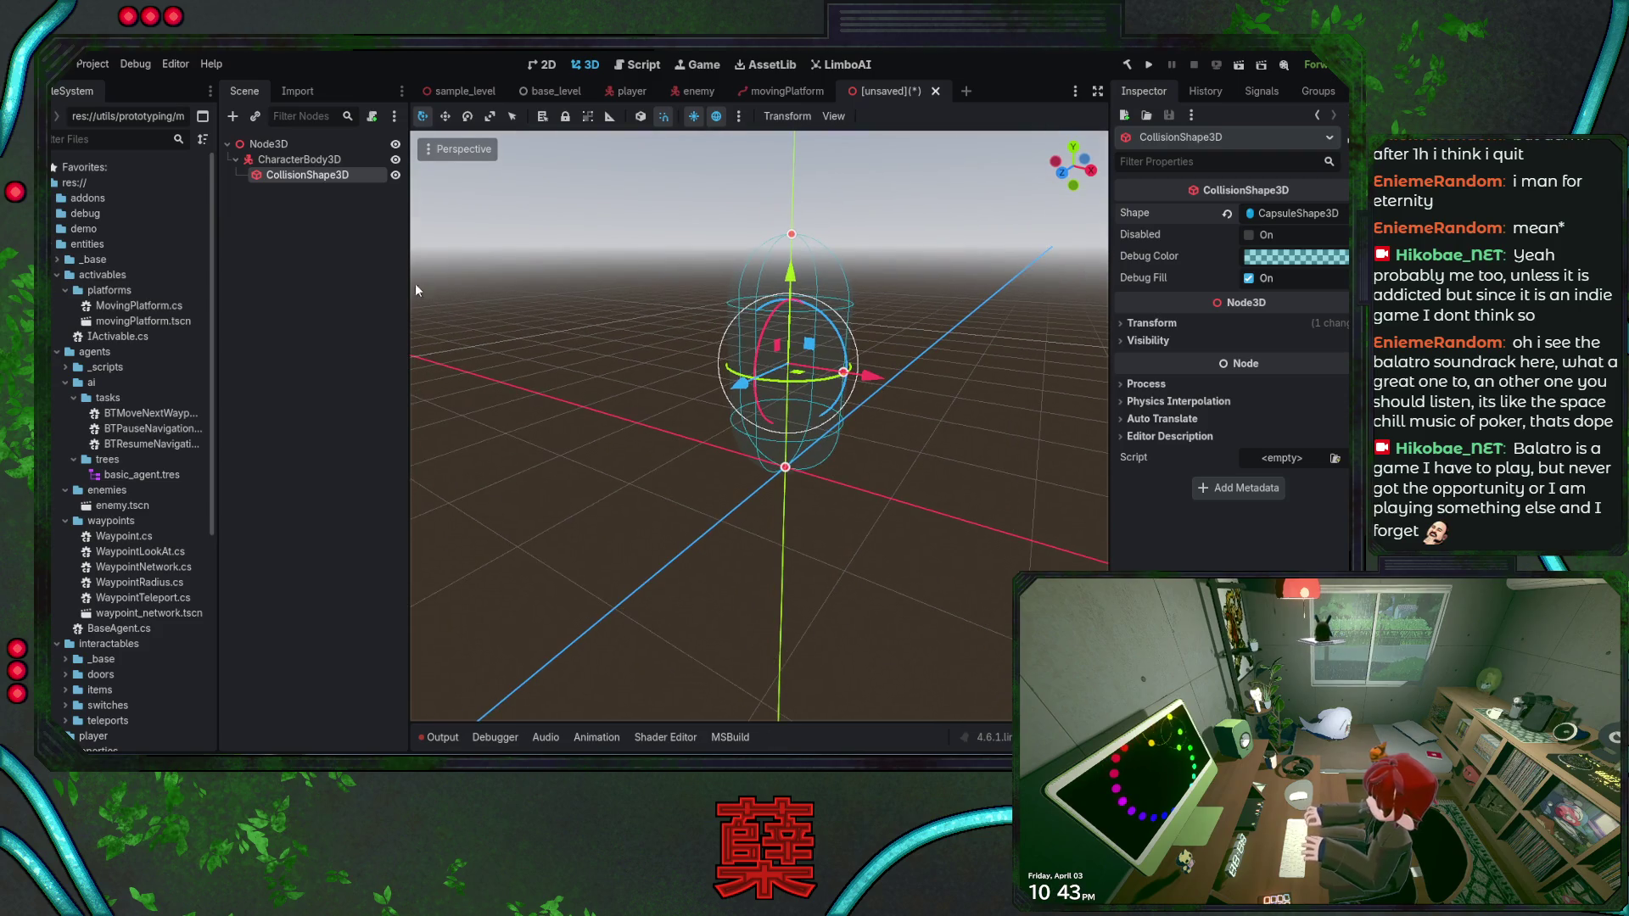
# Select and inspect the CharacterBody3D node in the new scene
pyautogui.click(310, 161)
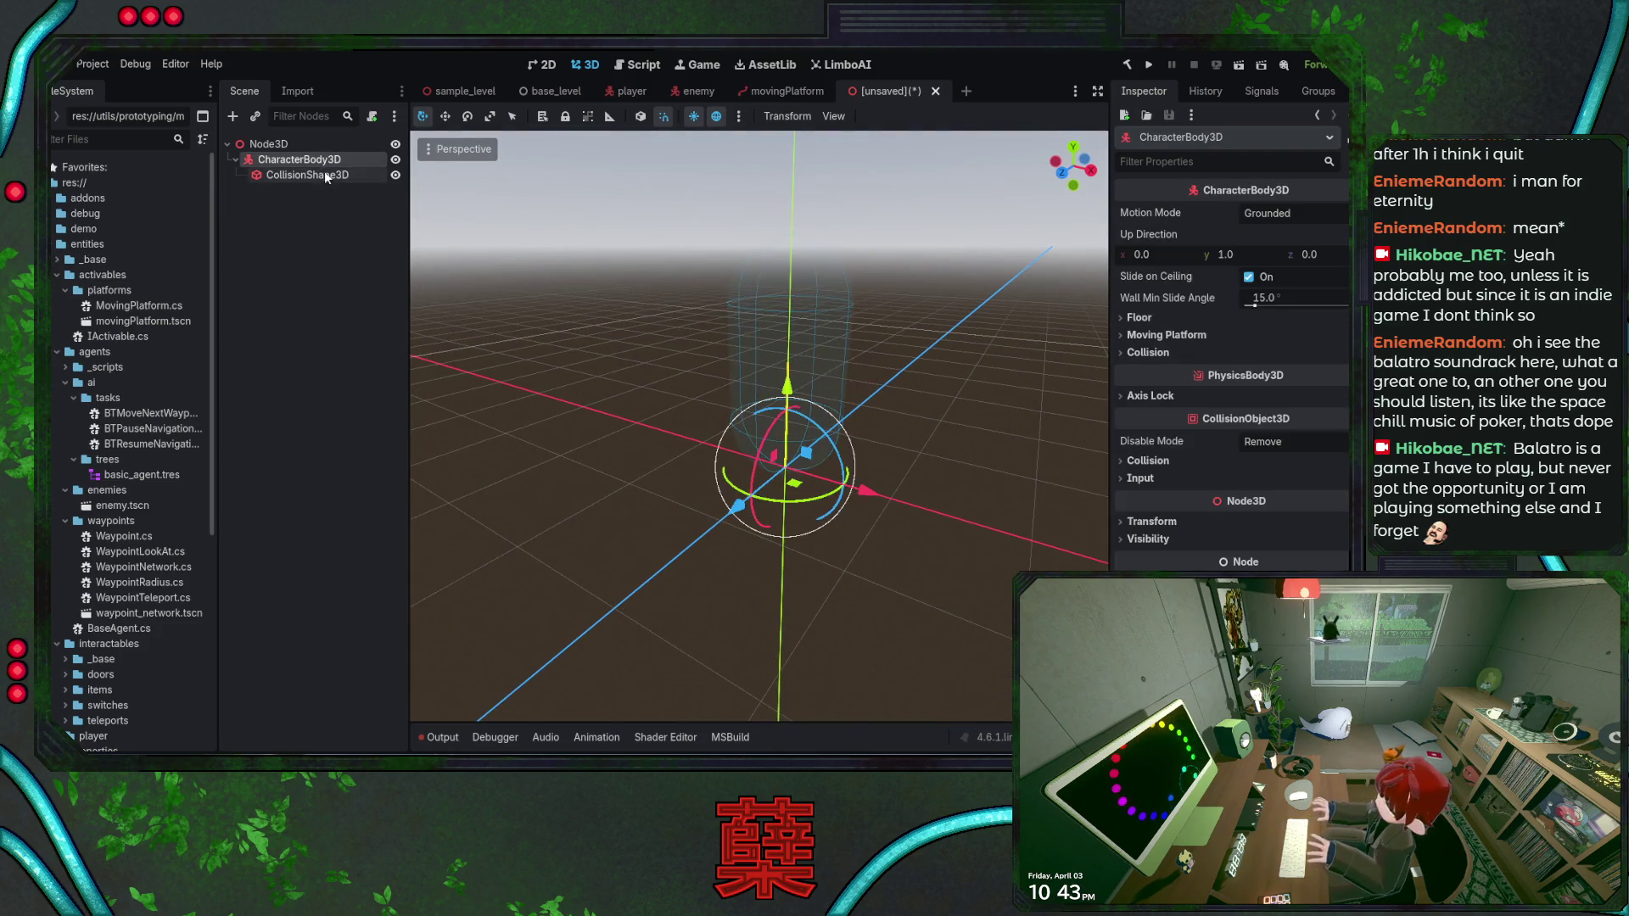
pyautogui.click(327, 176)
pyautogui.click(321, 160)
pyautogui.click(324, 176)
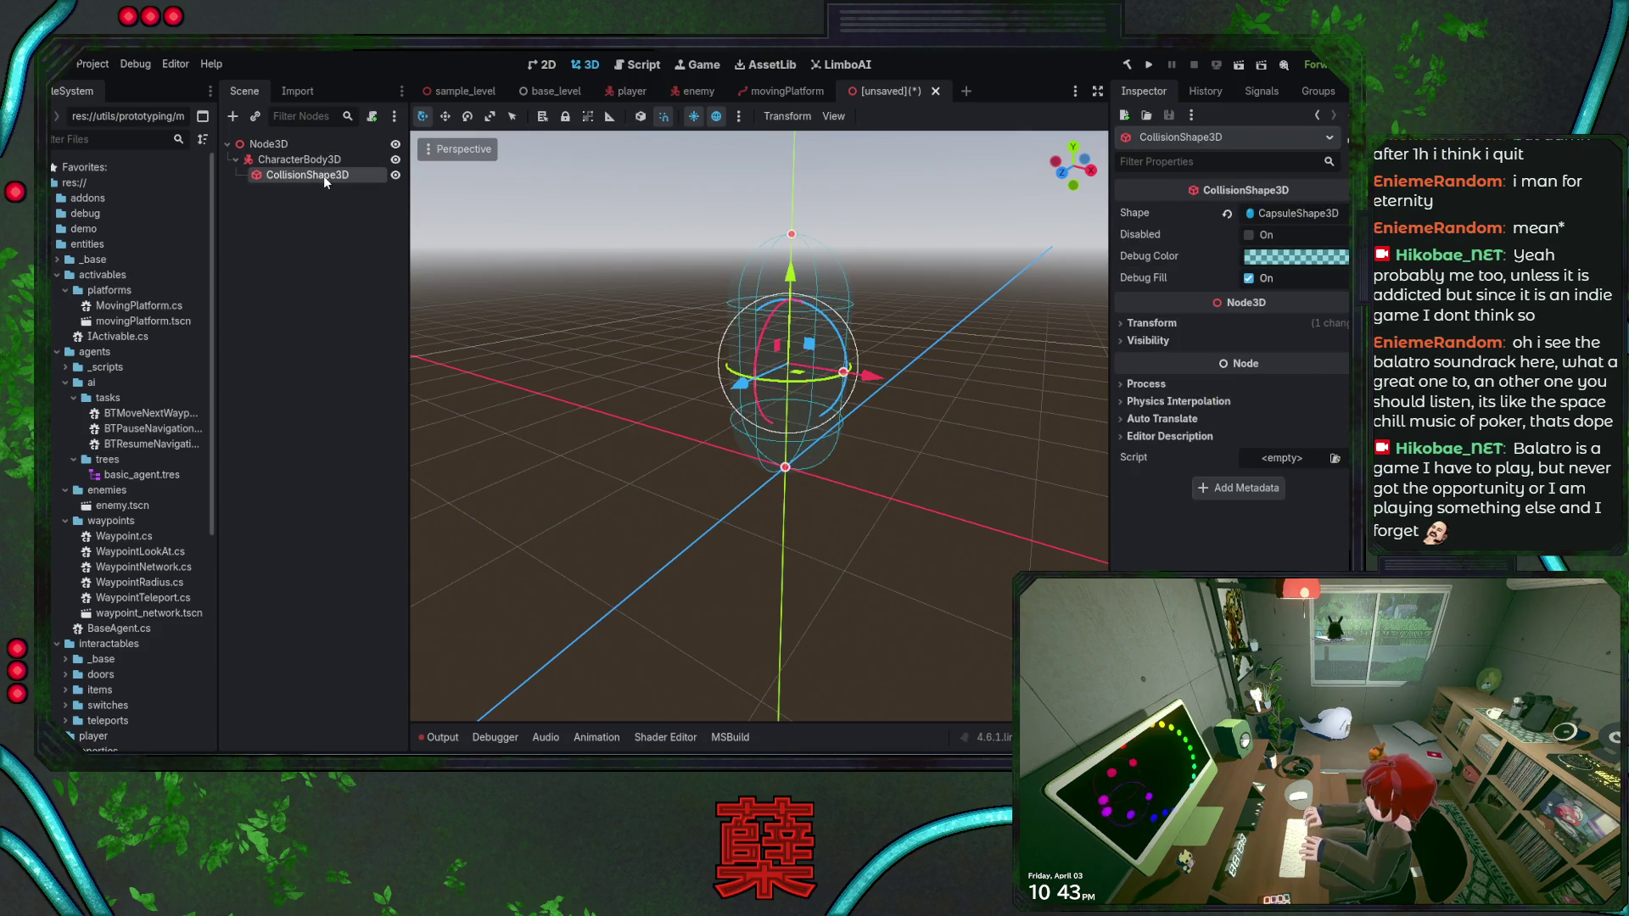
pyautogui.click(304, 159)
pyautogui.click(307, 229)
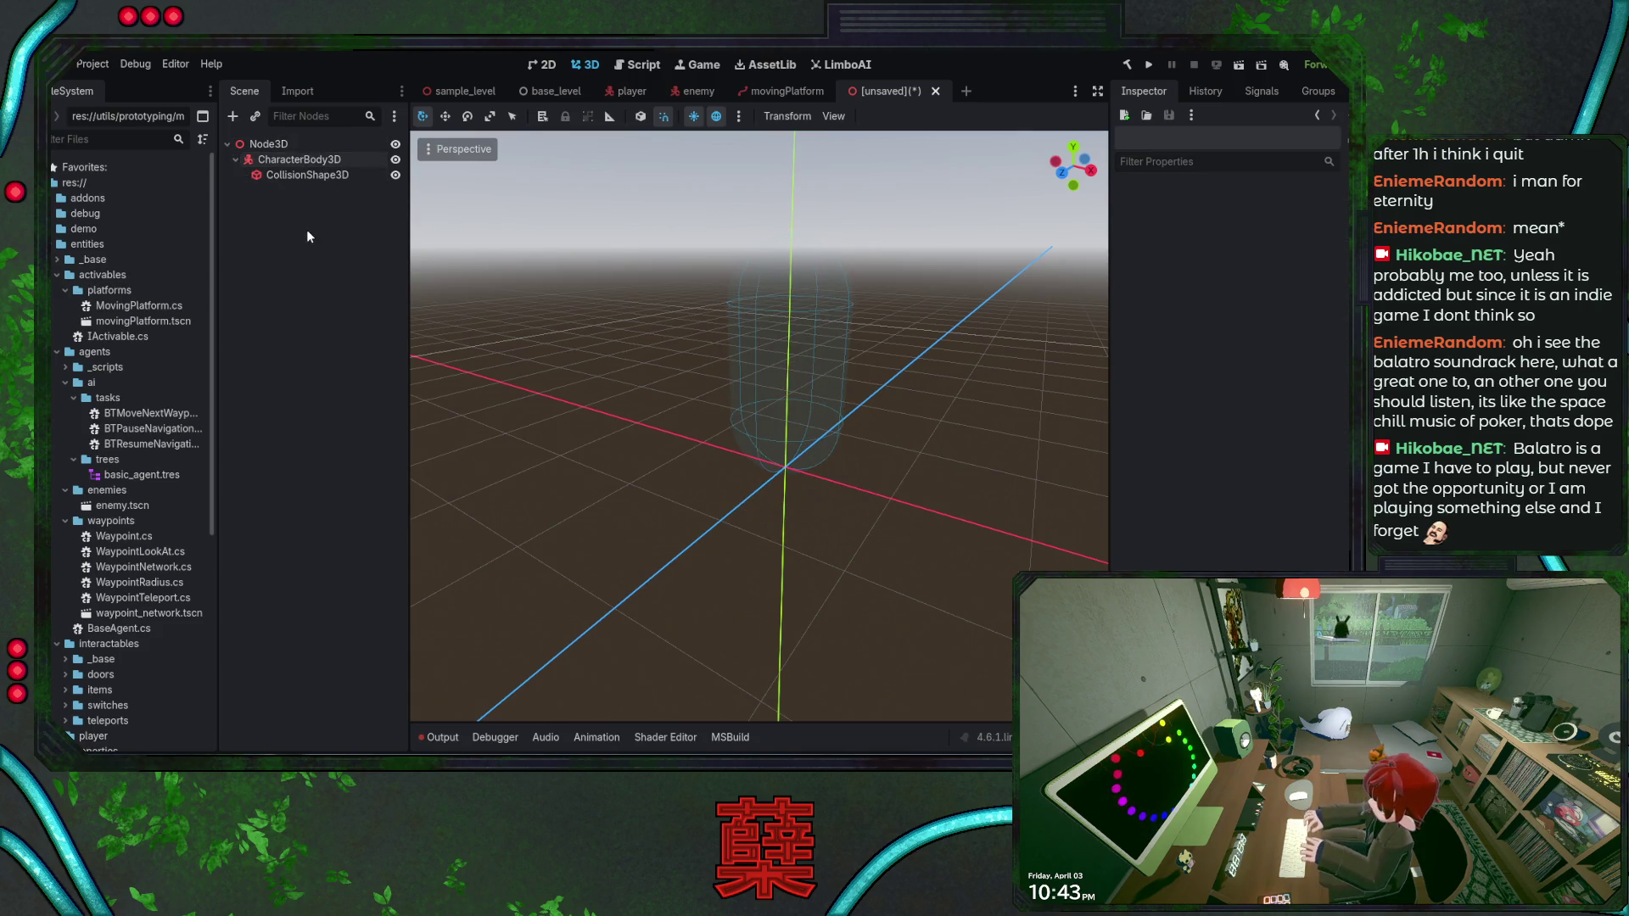
pyautogui.click(311, 158)
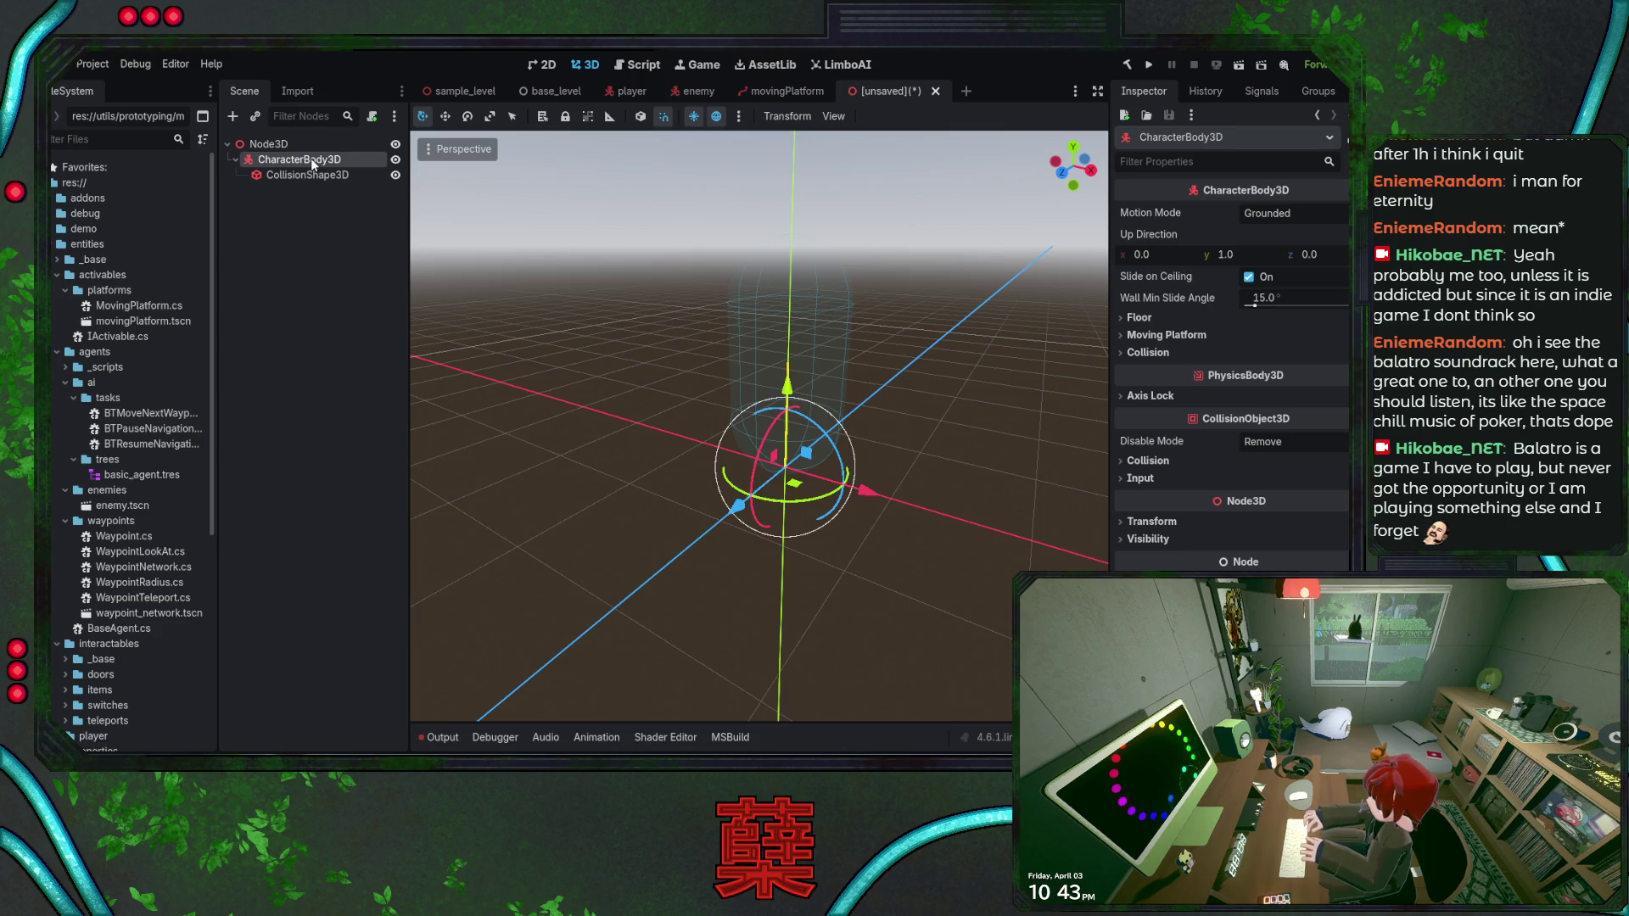
# Glance at the player scene for reference, then add a MeshInstance3D under the root Node3D
pyautogui.click(630, 92)
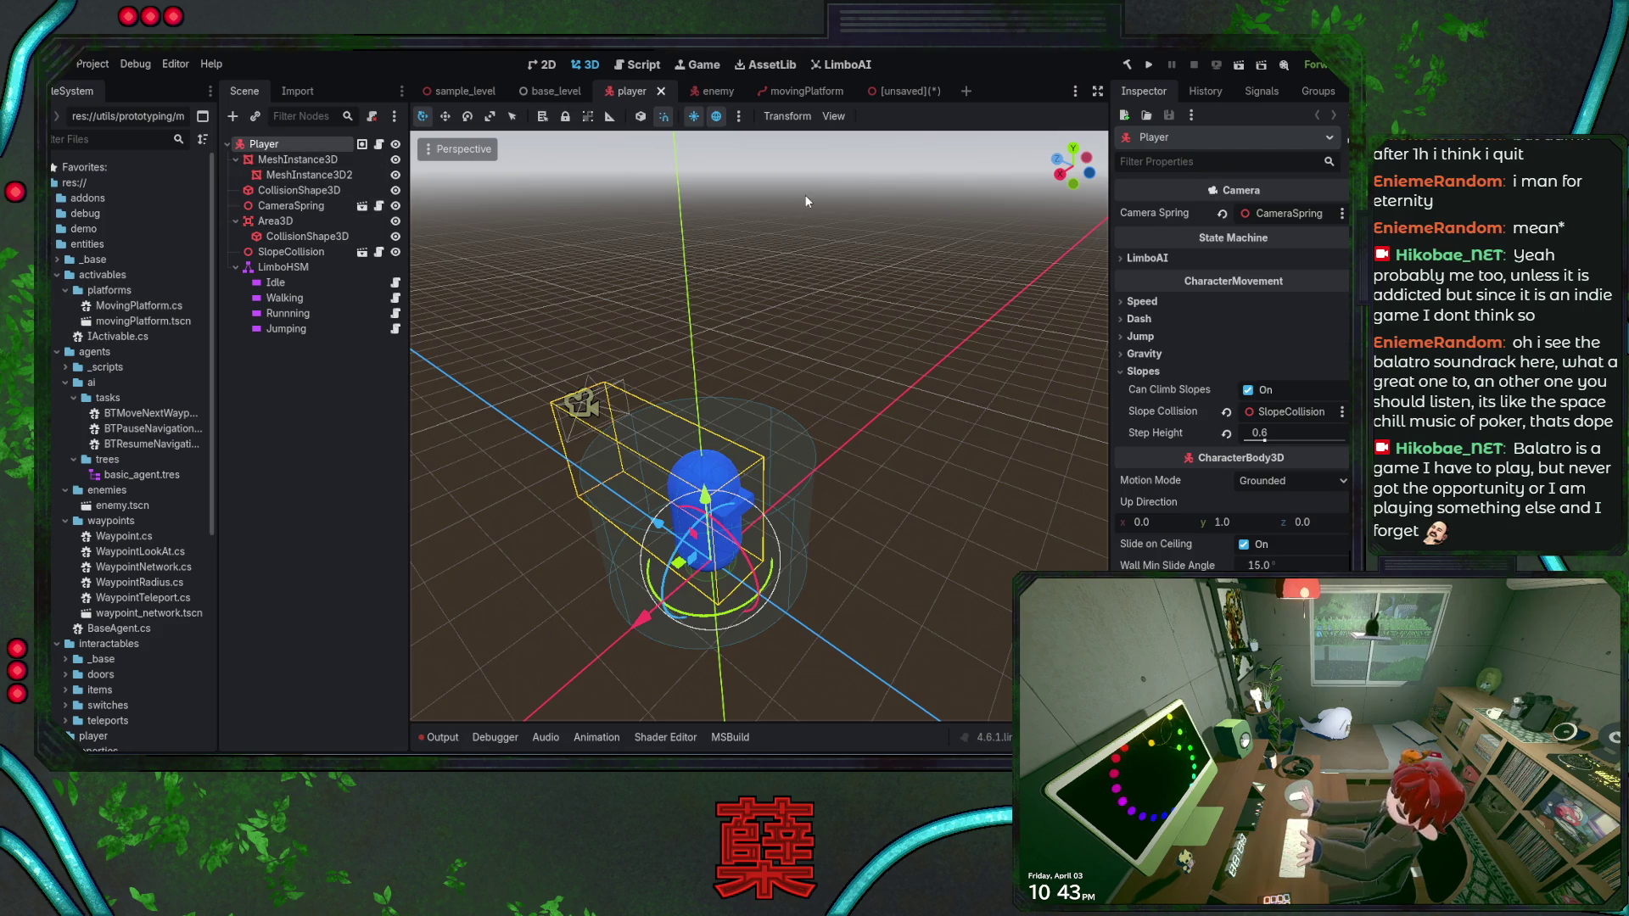
pyautogui.click(901, 90)
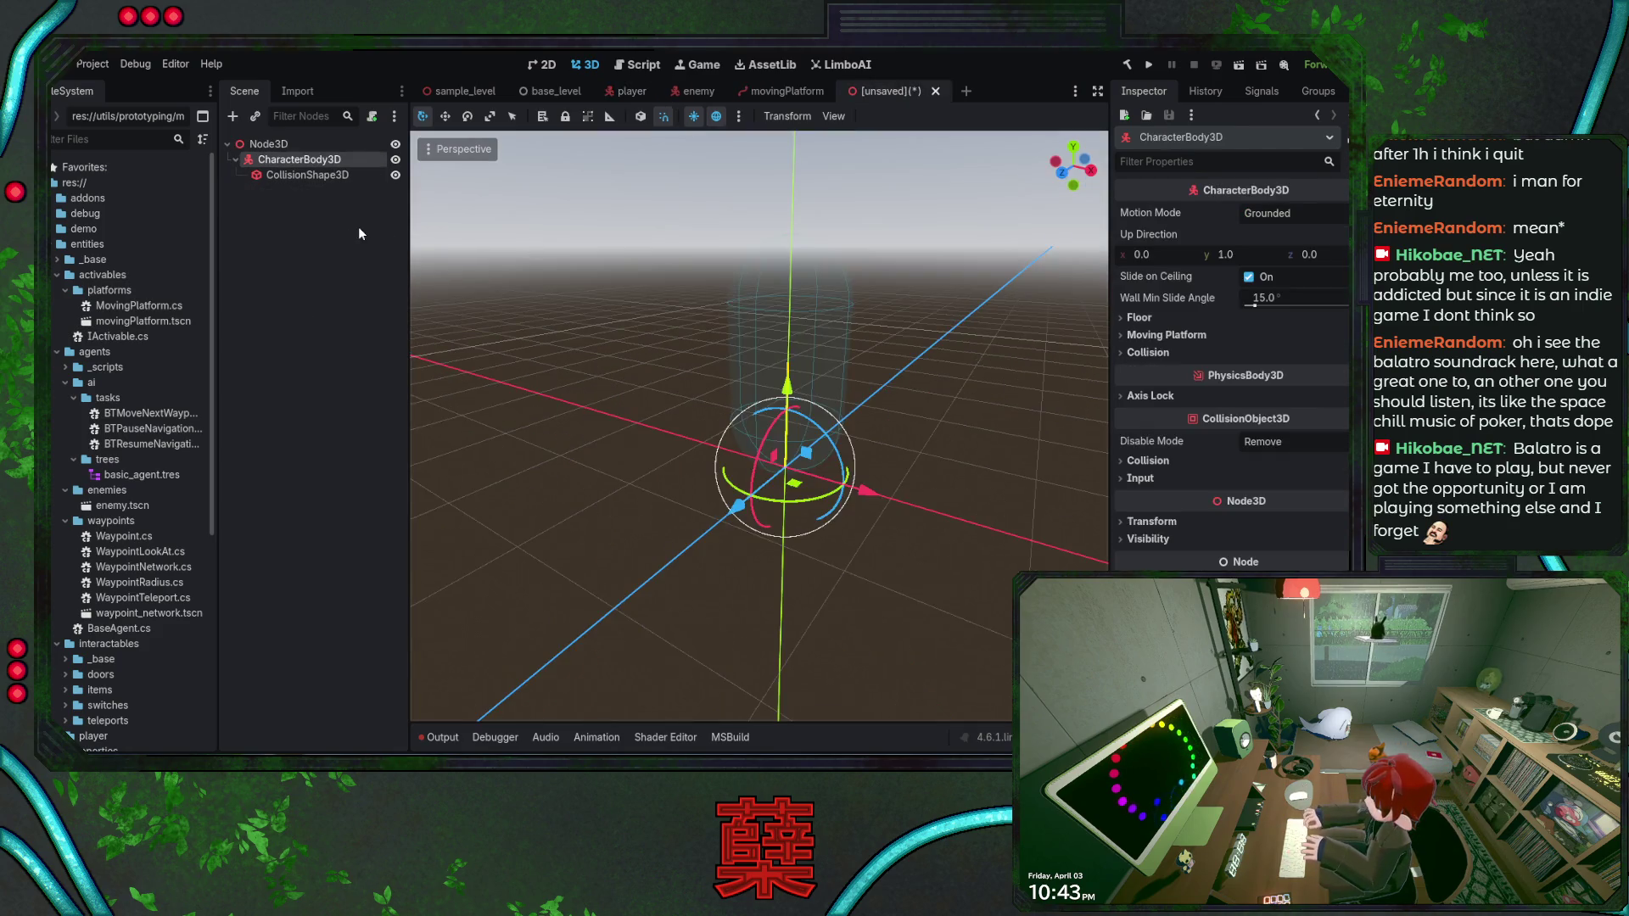
pyautogui.click(270, 144)
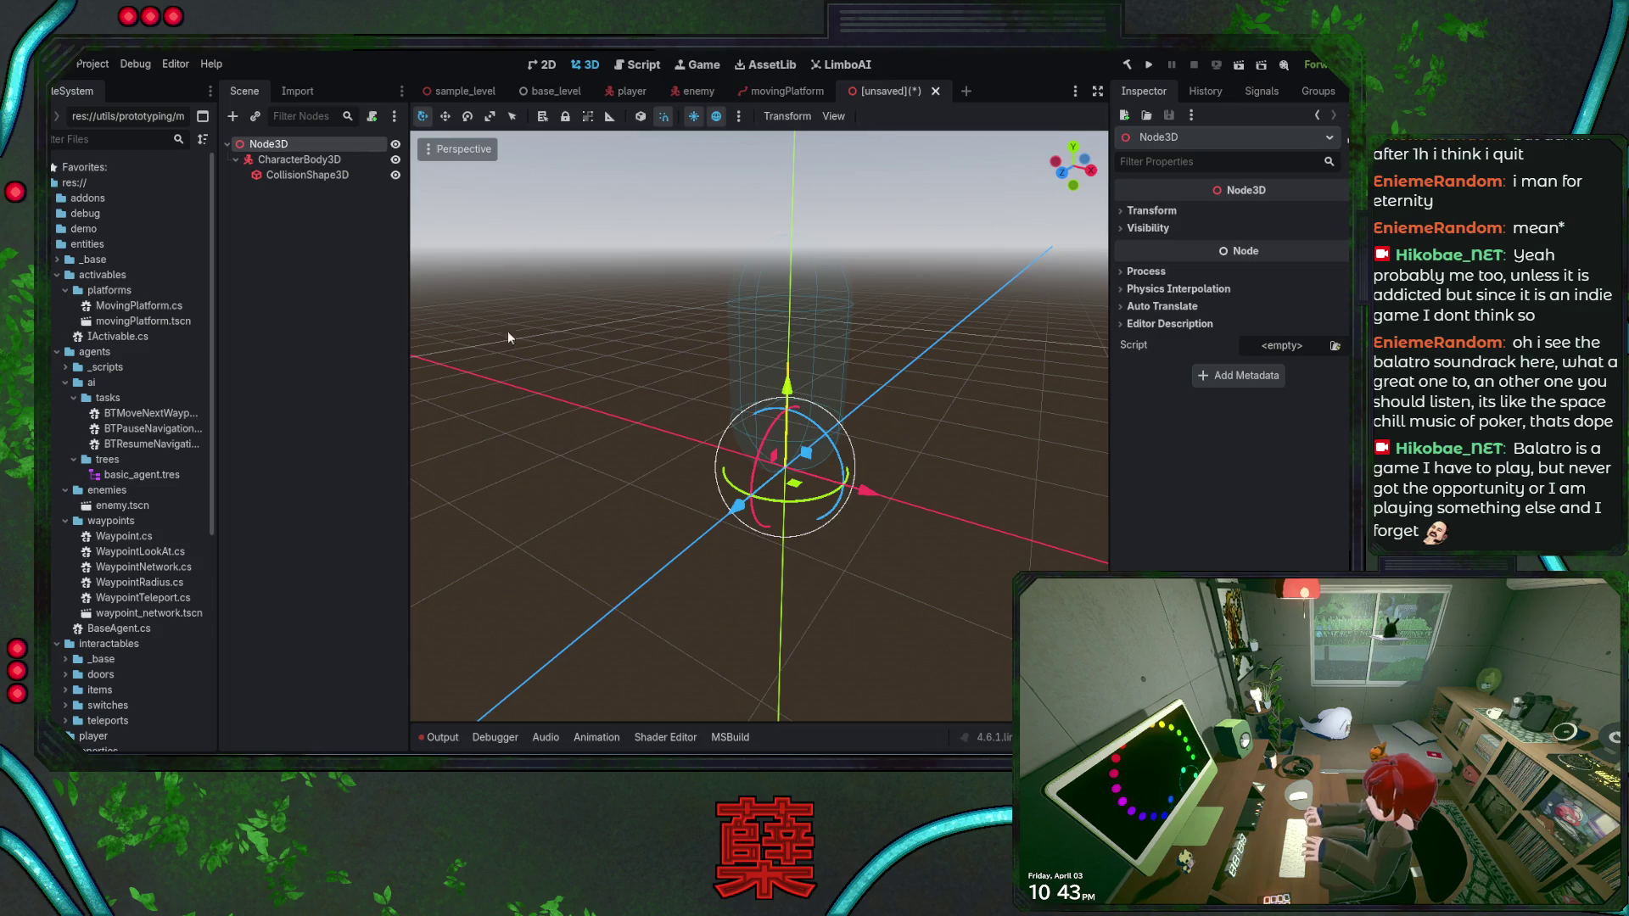
pyautogui.hotkey('ctrl', 'v')
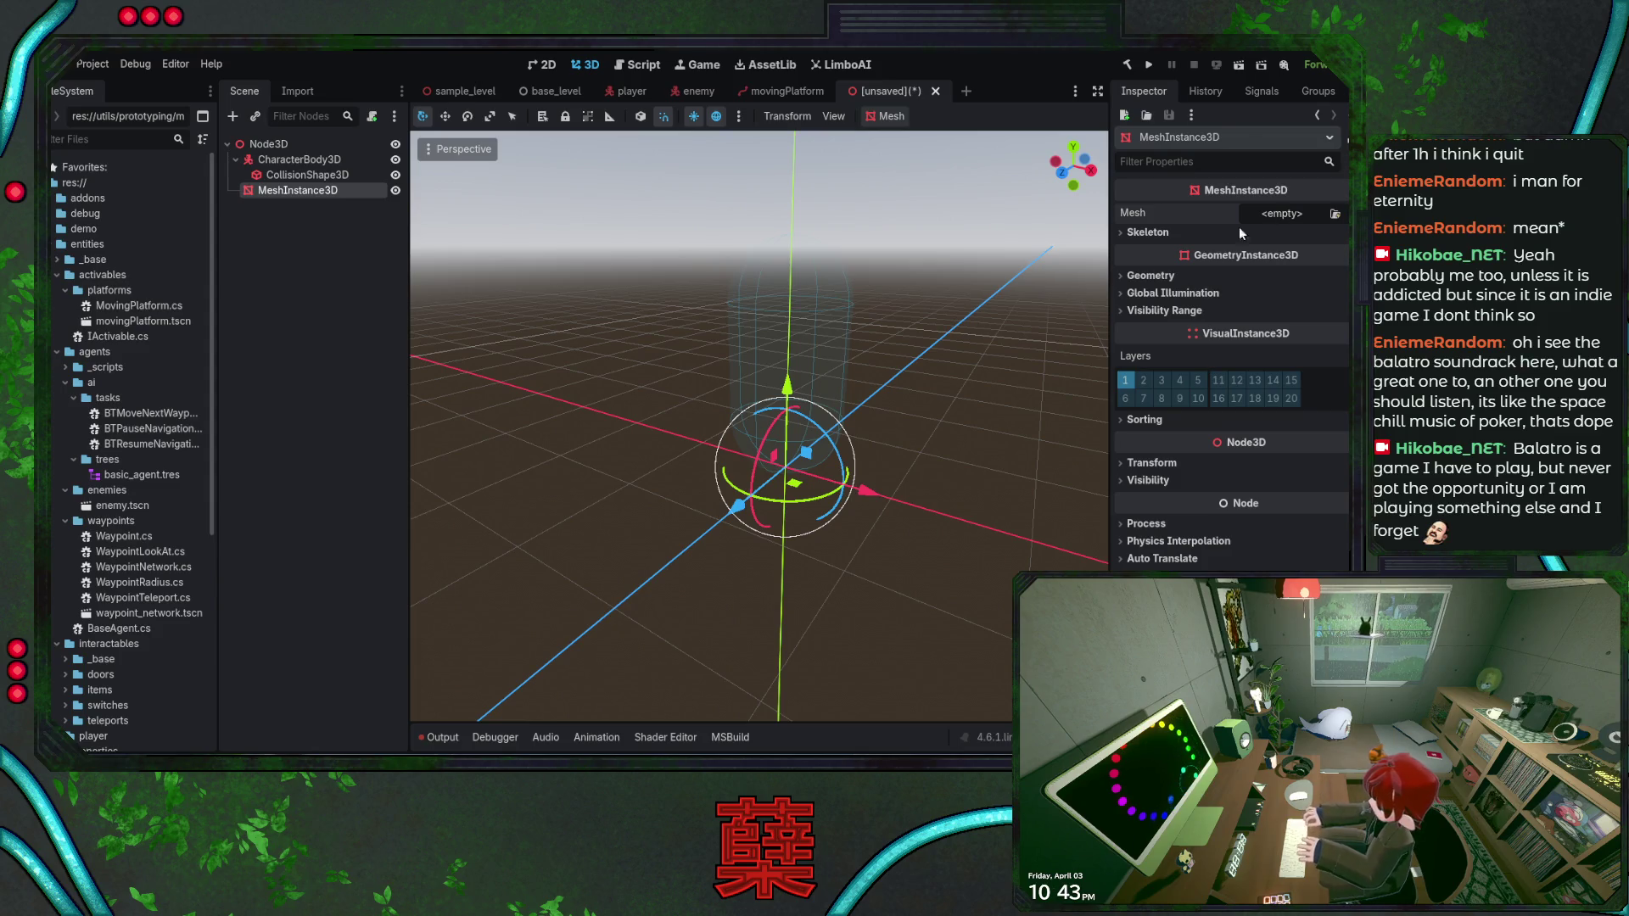
# Place the DummyCharacter.fbx model into the scene after trying it as the mesh
pyautogui.scroll(-4, 147, 598)
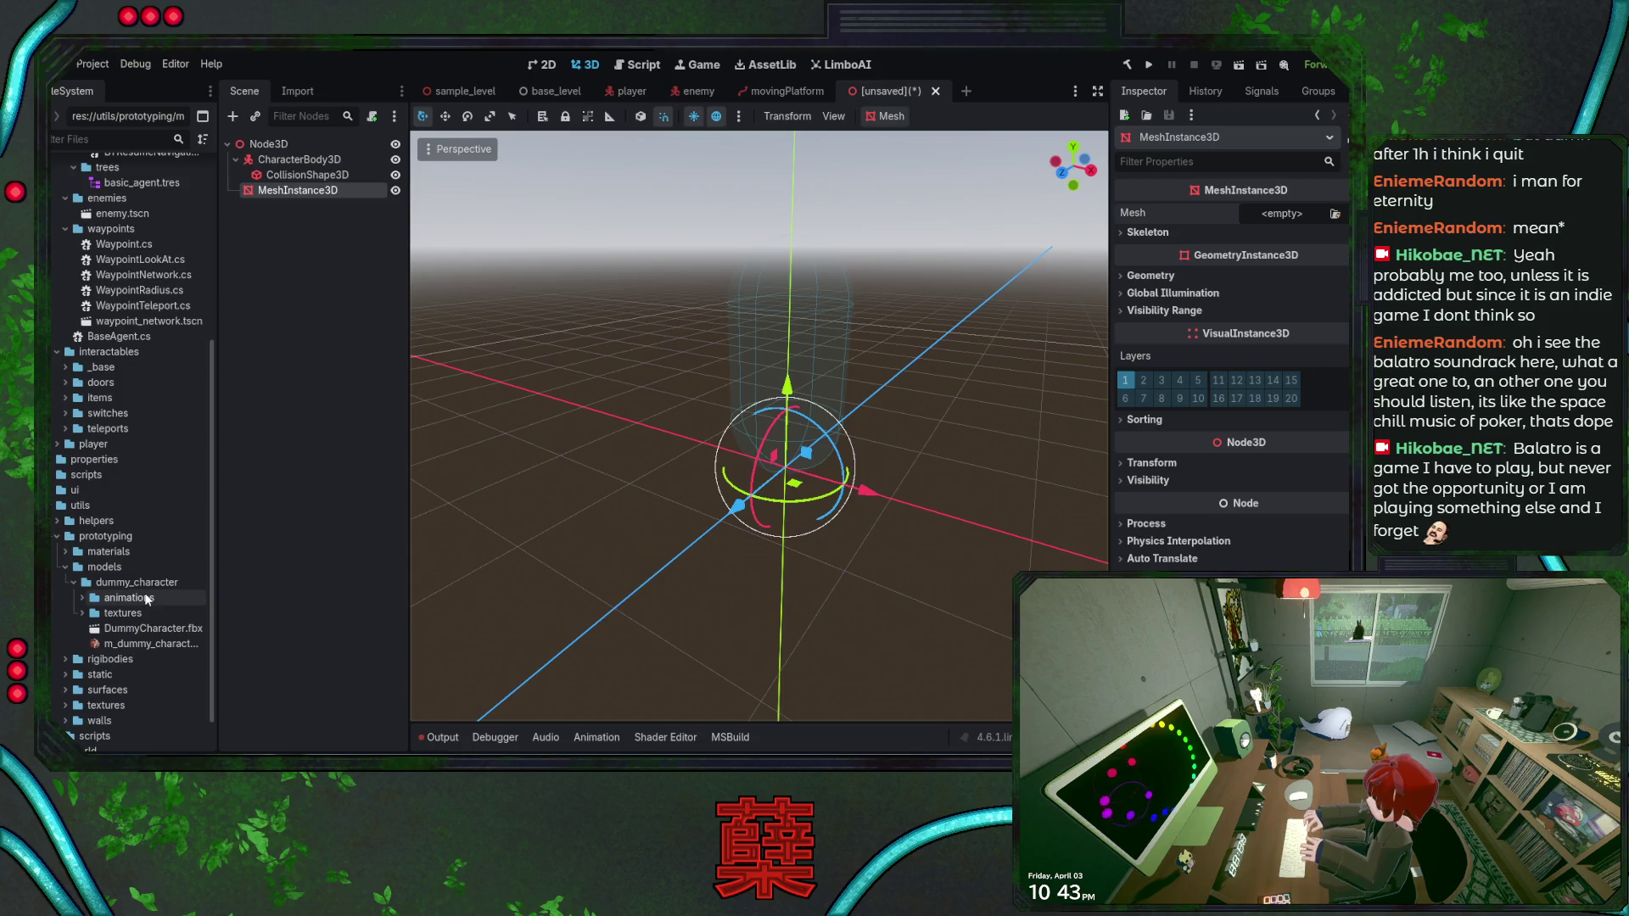
pyautogui.moveTo(139, 630)
pyautogui.mouseDown()
pyautogui.moveTo(305, 628)
pyautogui.moveTo(1286, 219)
pyautogui.mouseUp()
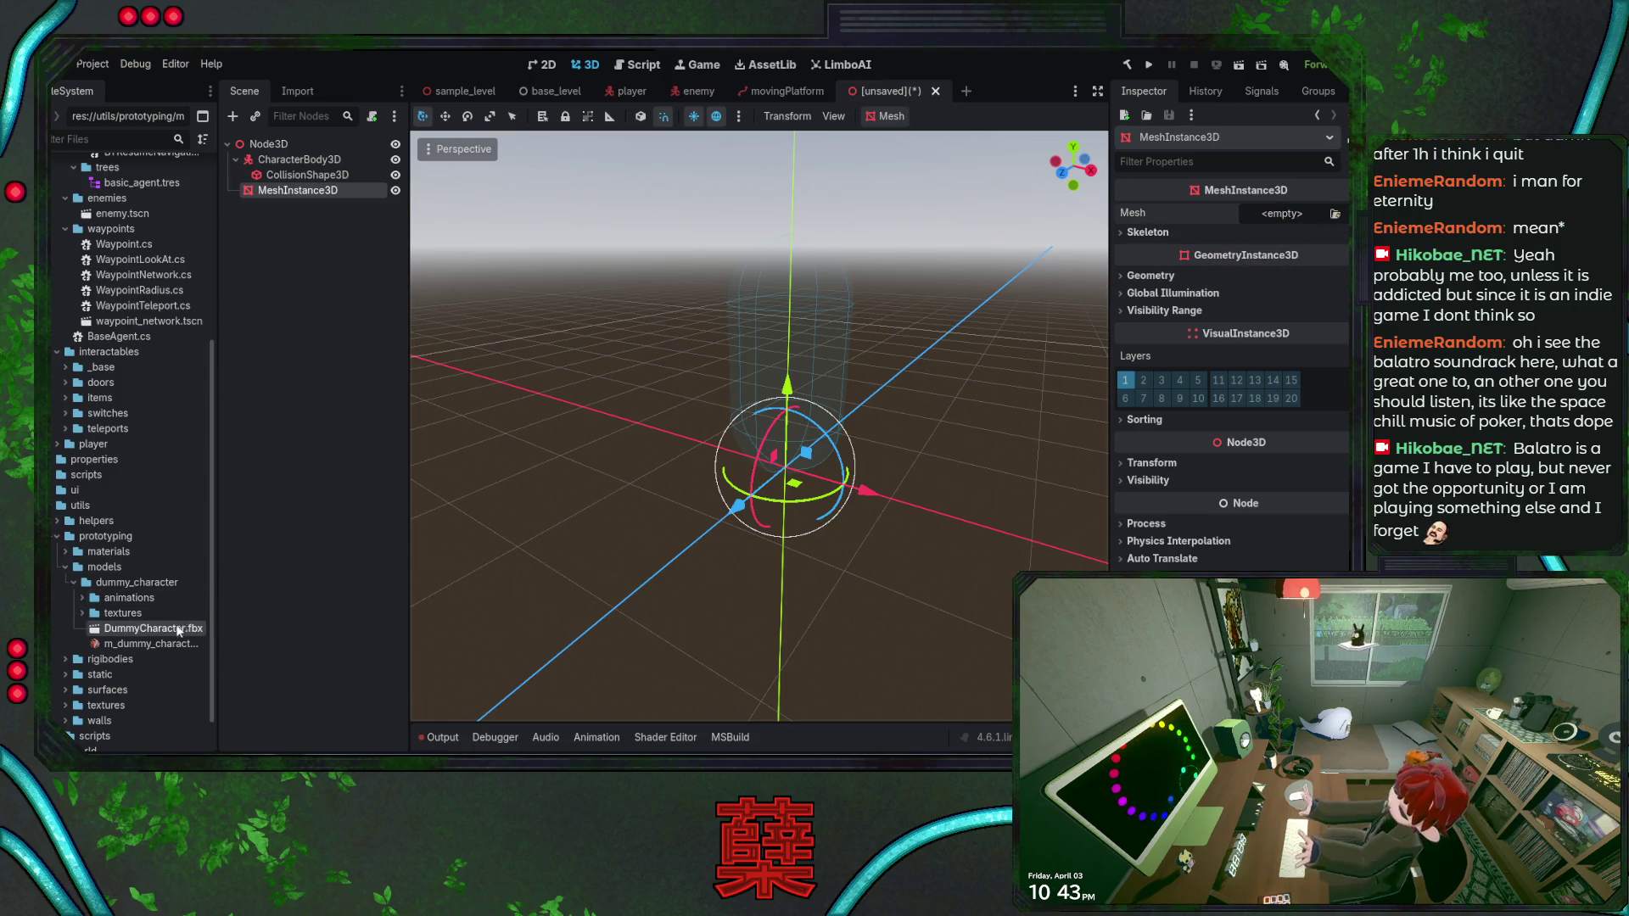
pyautogui.moveTo(161, 629)
pyautogui.mouseDown()
pyautogui.moveTo(250, 591)
pyautogui.moveTo(712, 594)
pyautogui.moveTo(730, 671)
pyautogui.moveTo(747, 662)
pyautogui.moveTo(311, 323)
pyautogui.moveTo(335, 284)
pyautogui.moveTo(679, 475)
pyautogui.moveTo(738, 373)
pyautogui.moveTo(825, 442)
pyautogui.moveTo(790, 484)
pyautogui.moveTo(834, 544)
pyautogui.mouseUp()
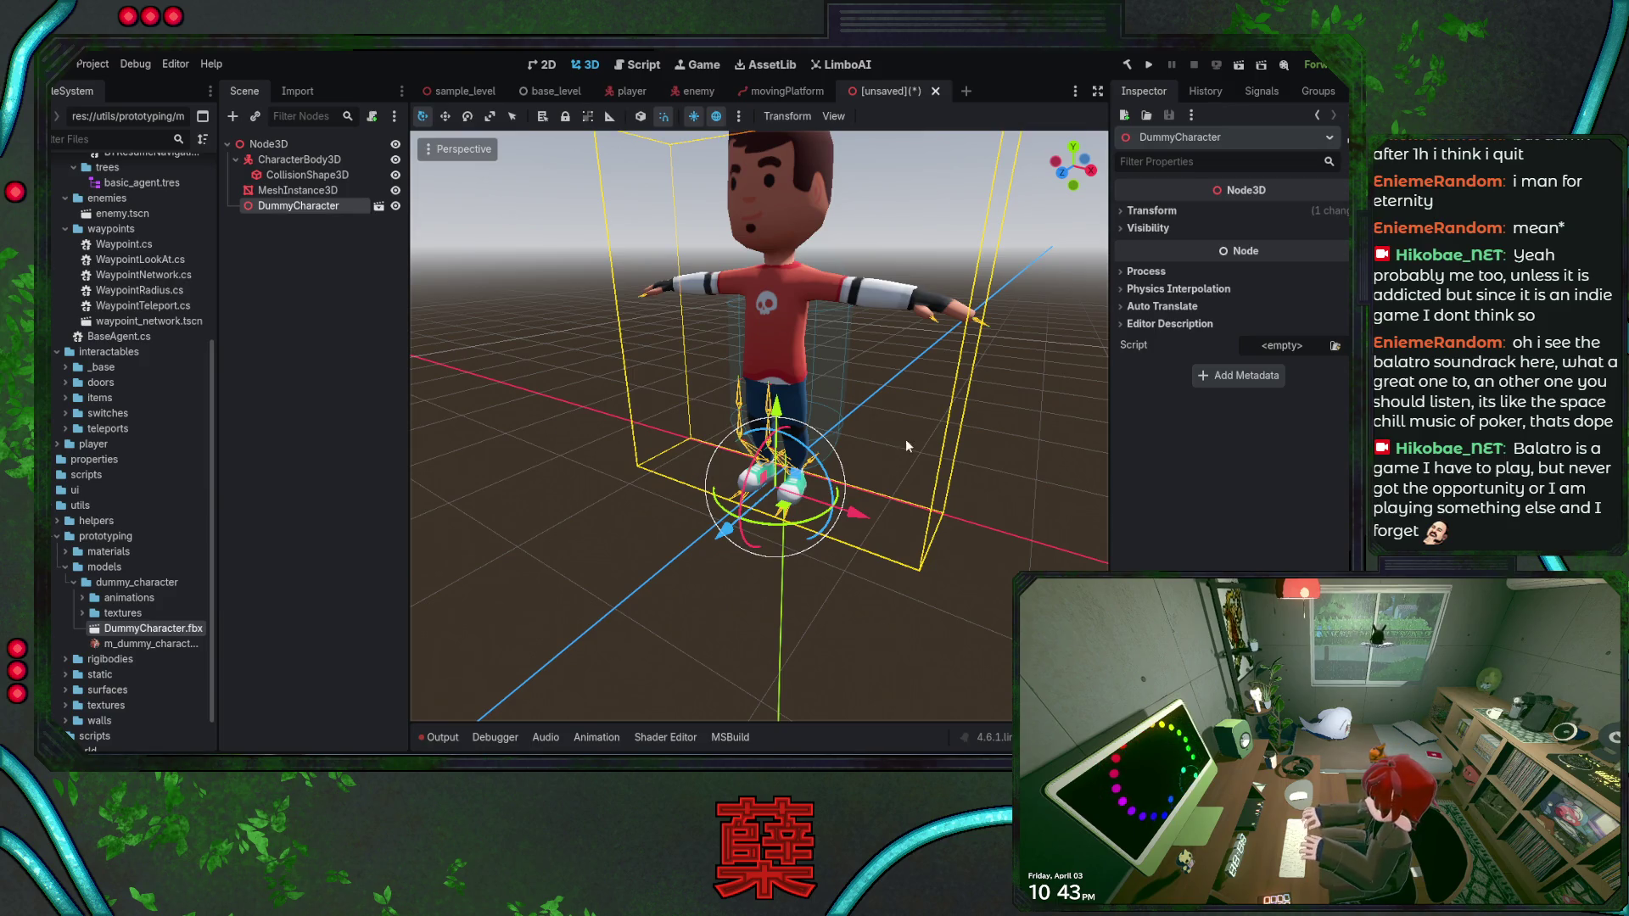
pyautogui.moveTo(905, 439); pyautogui.dragTo(577, 444)
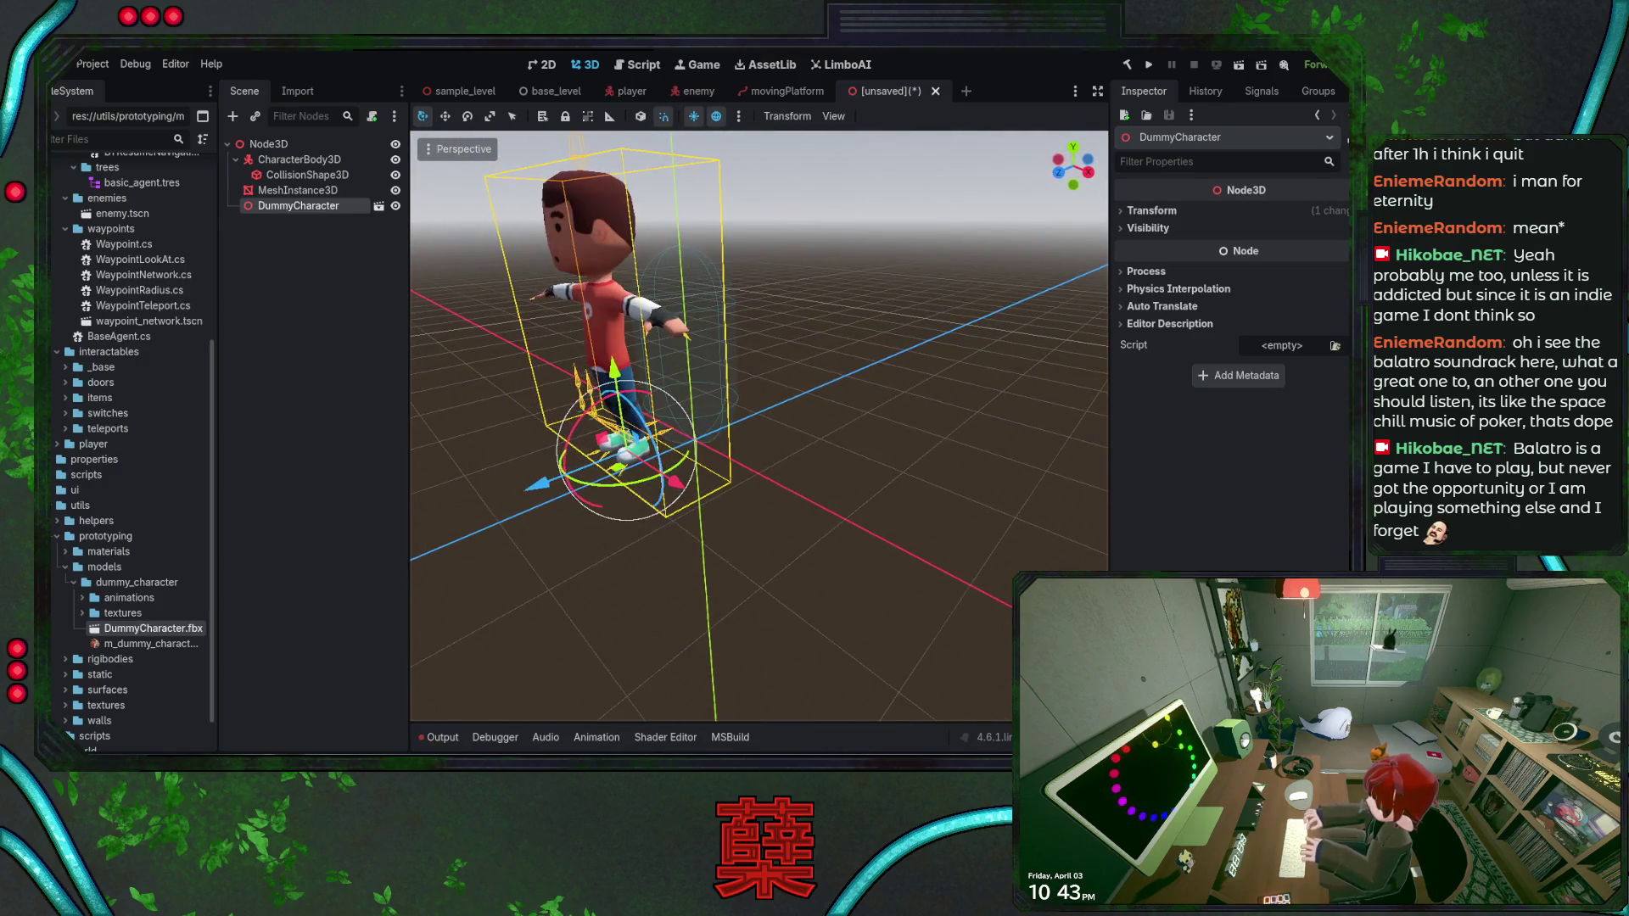
# Reset DummyCharacter's position to the origin, deselect it and add an AnimationPlayer node
pyautogui.click(1147, 210)
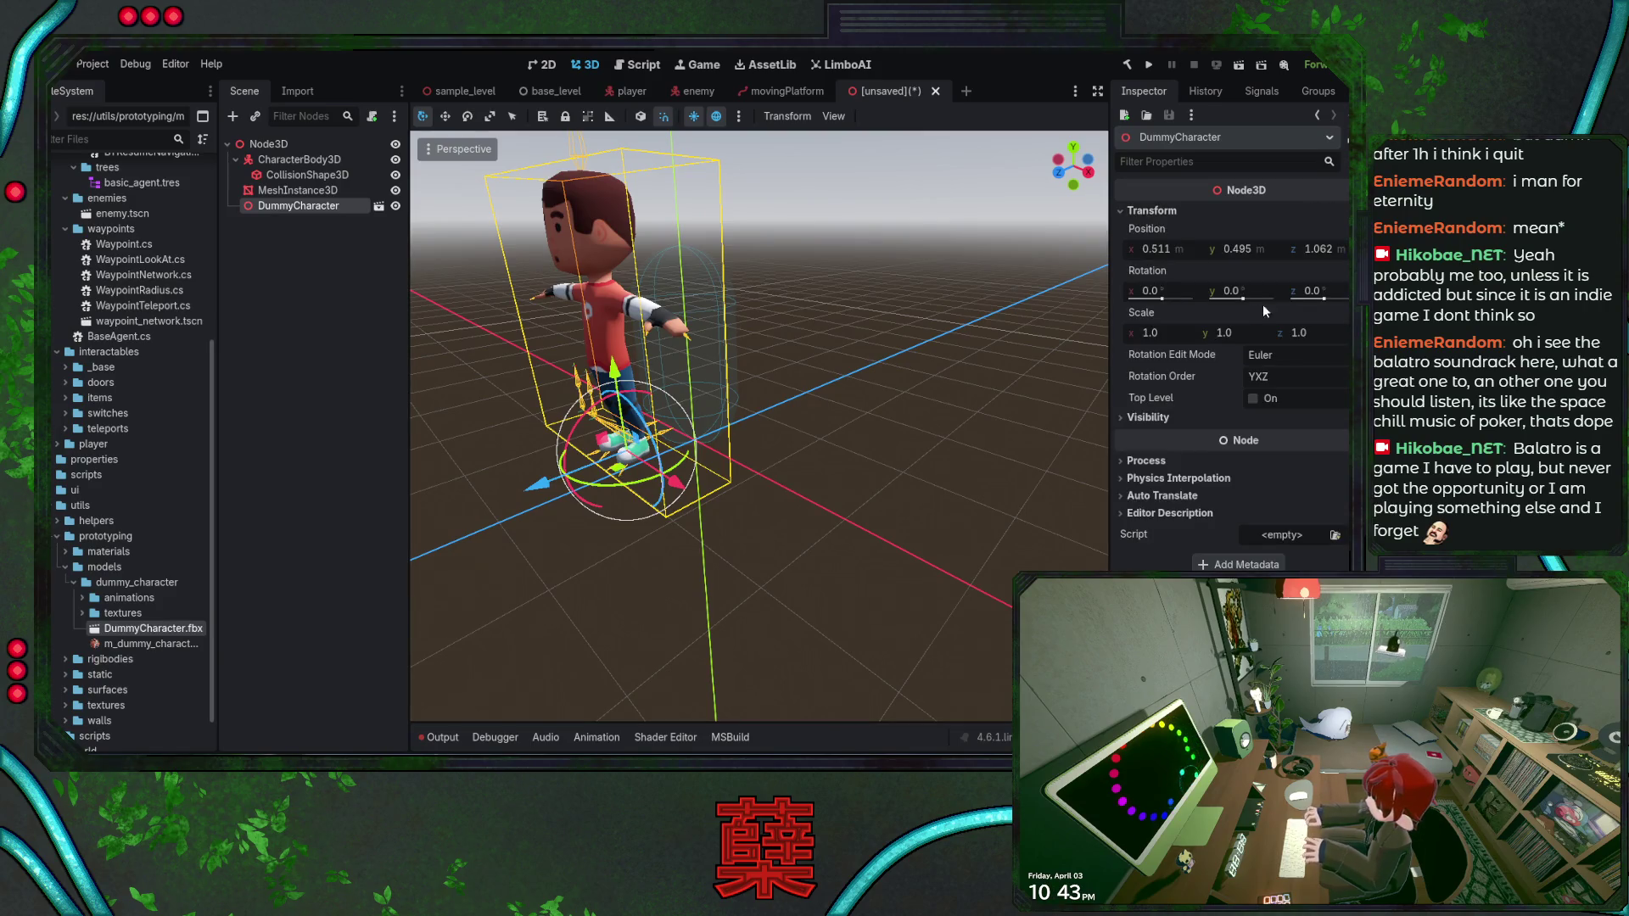
pyautogui.click(1337, 229)
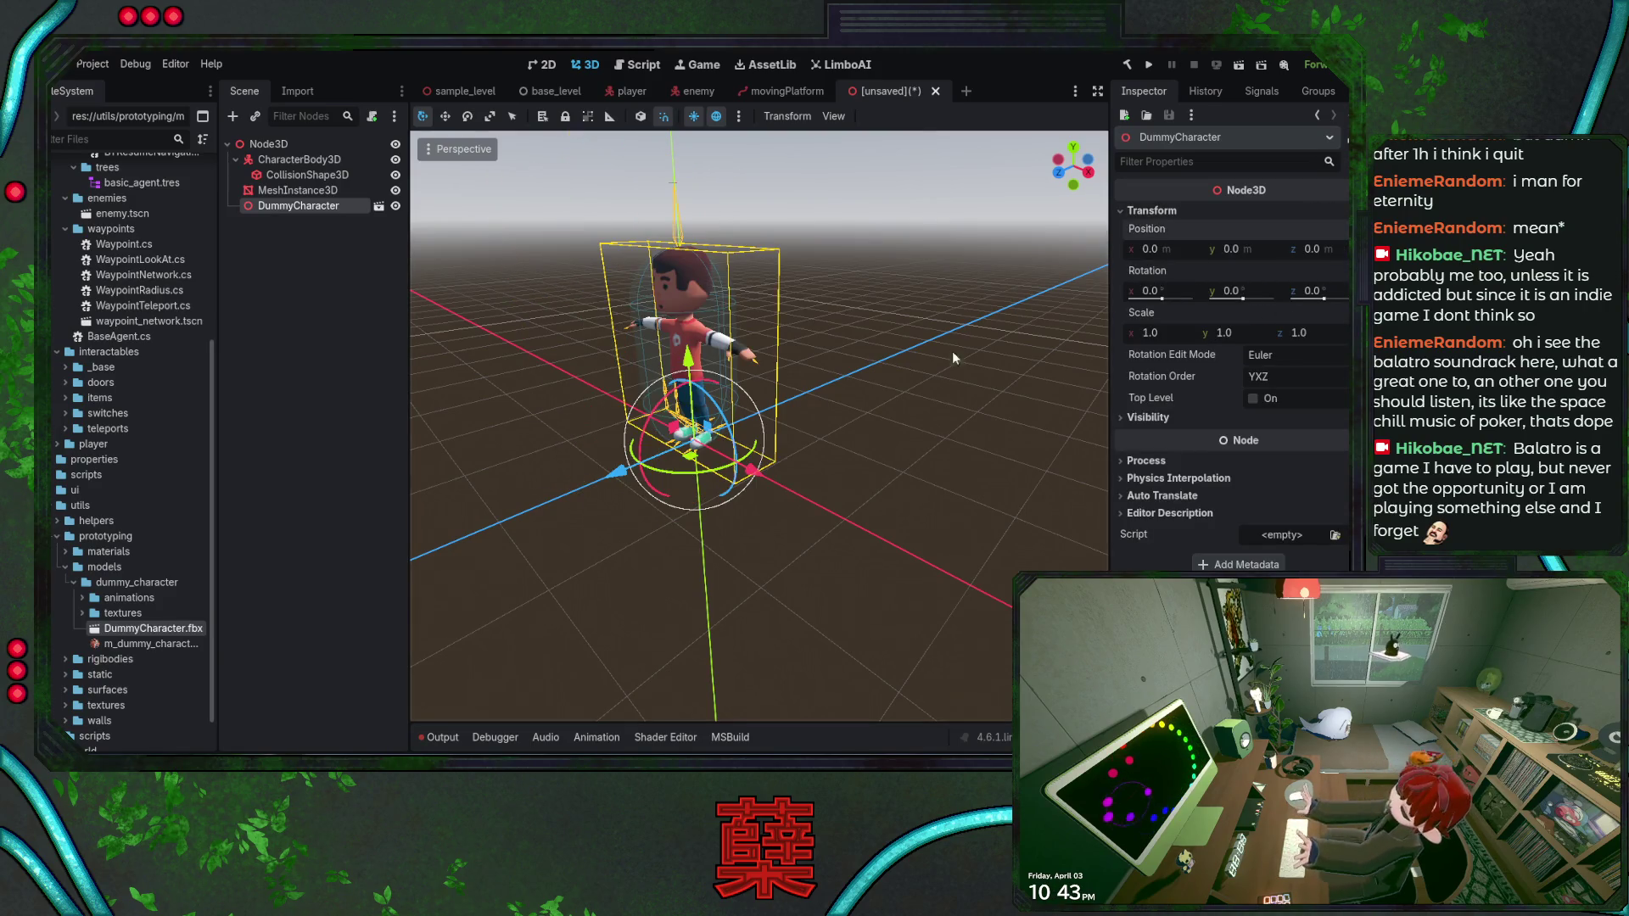
pyautogui.press('f')
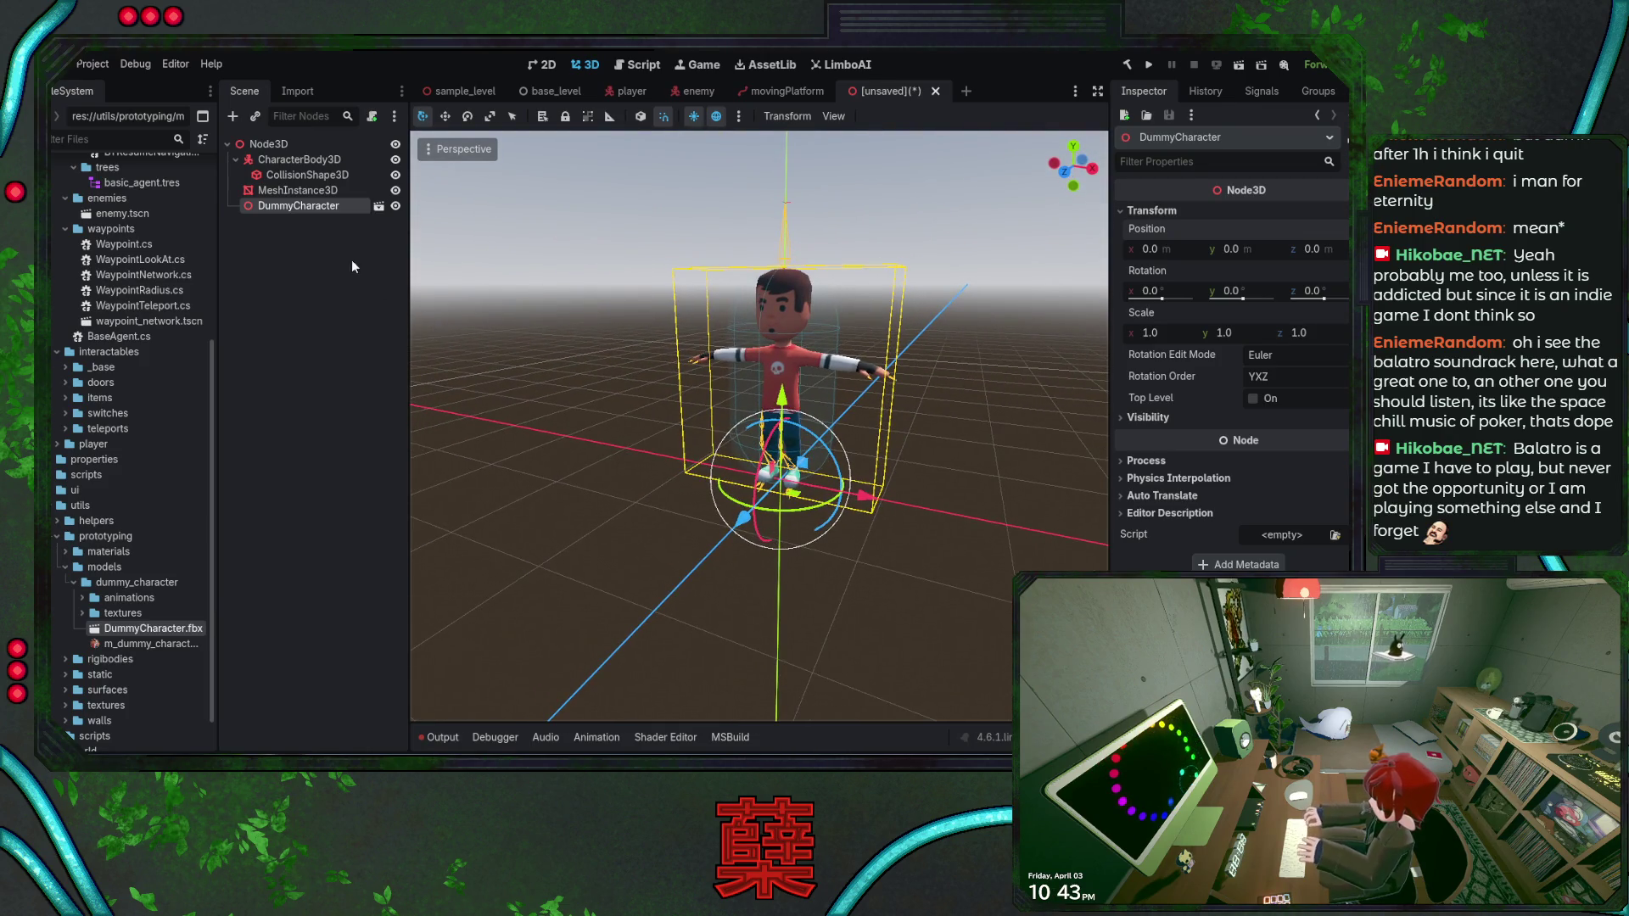
pyautogui.click(421, 367)
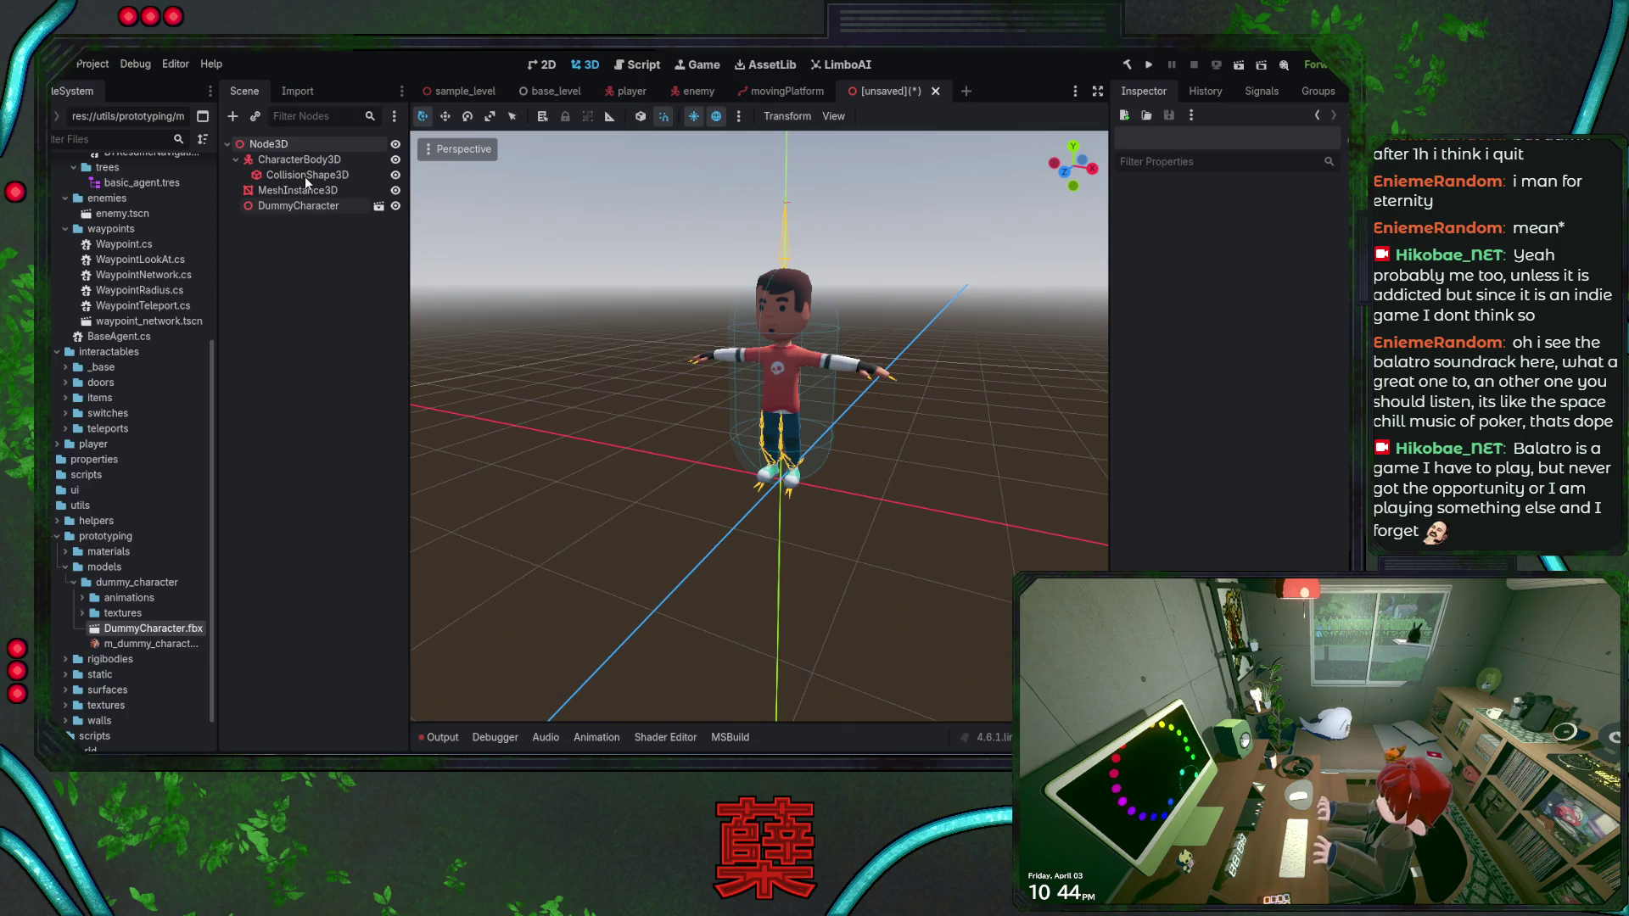
pyautogui.hotkey('ctrl', 'v')
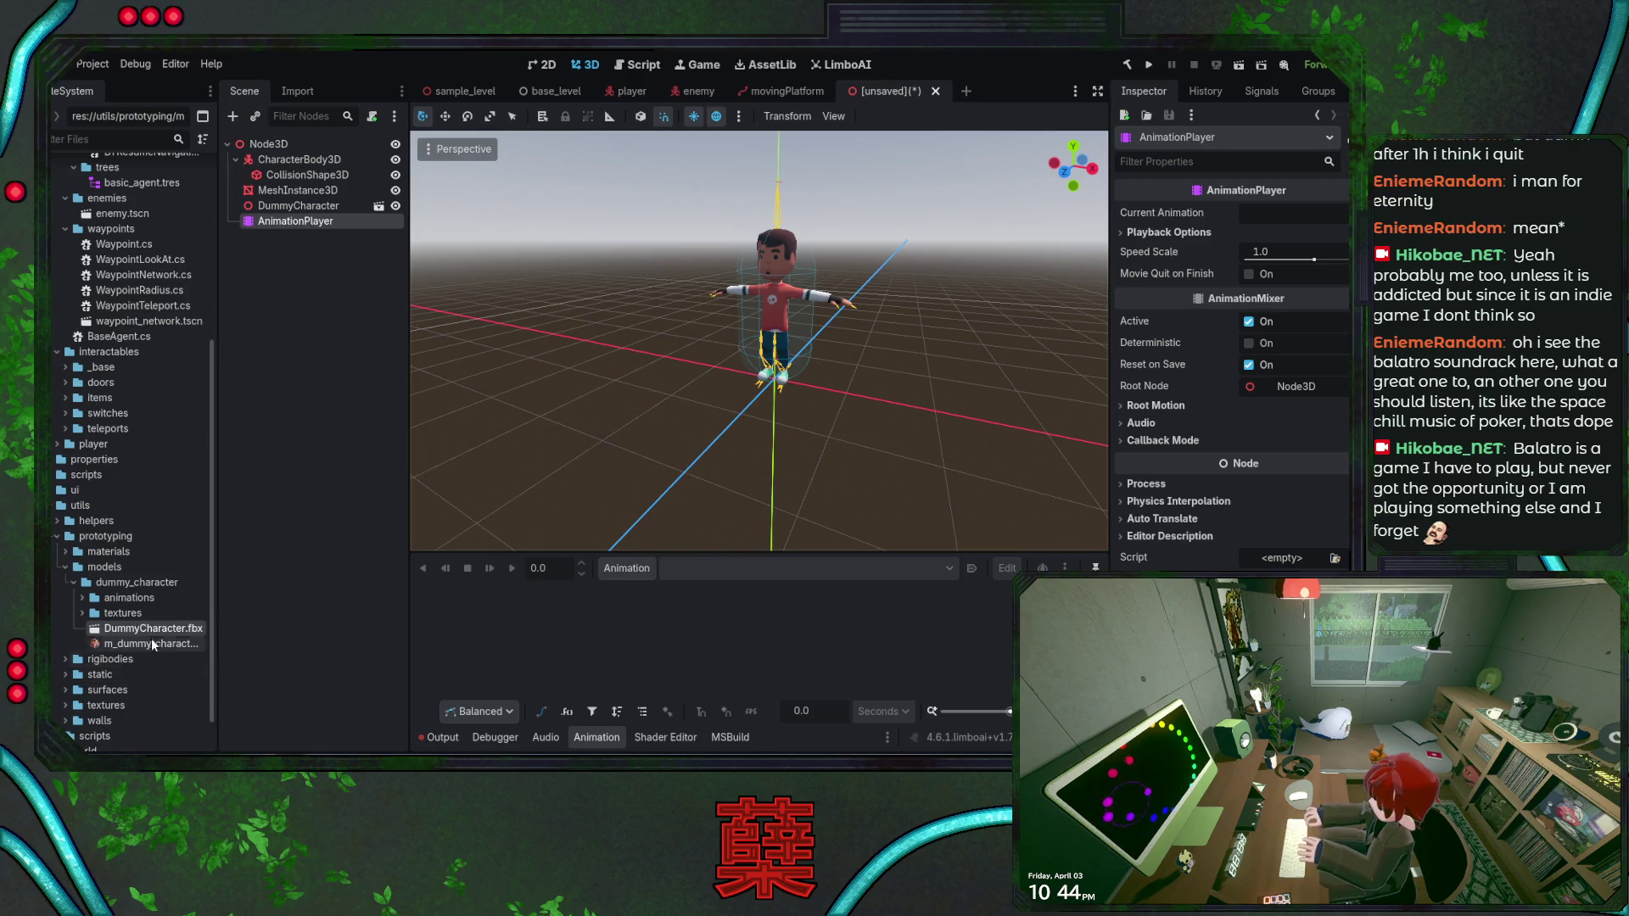
# Expand the animations folder and drag idle.fbx into the Animation panel
pyautogui.click(82, 598)
pyautogui.moveTo(101, 612)
pyautogui.mouseDown()
pyautogui.moveTo(545, 607)
pyautogui.moveTo(732, 576)
pyautogui.mouseUp()
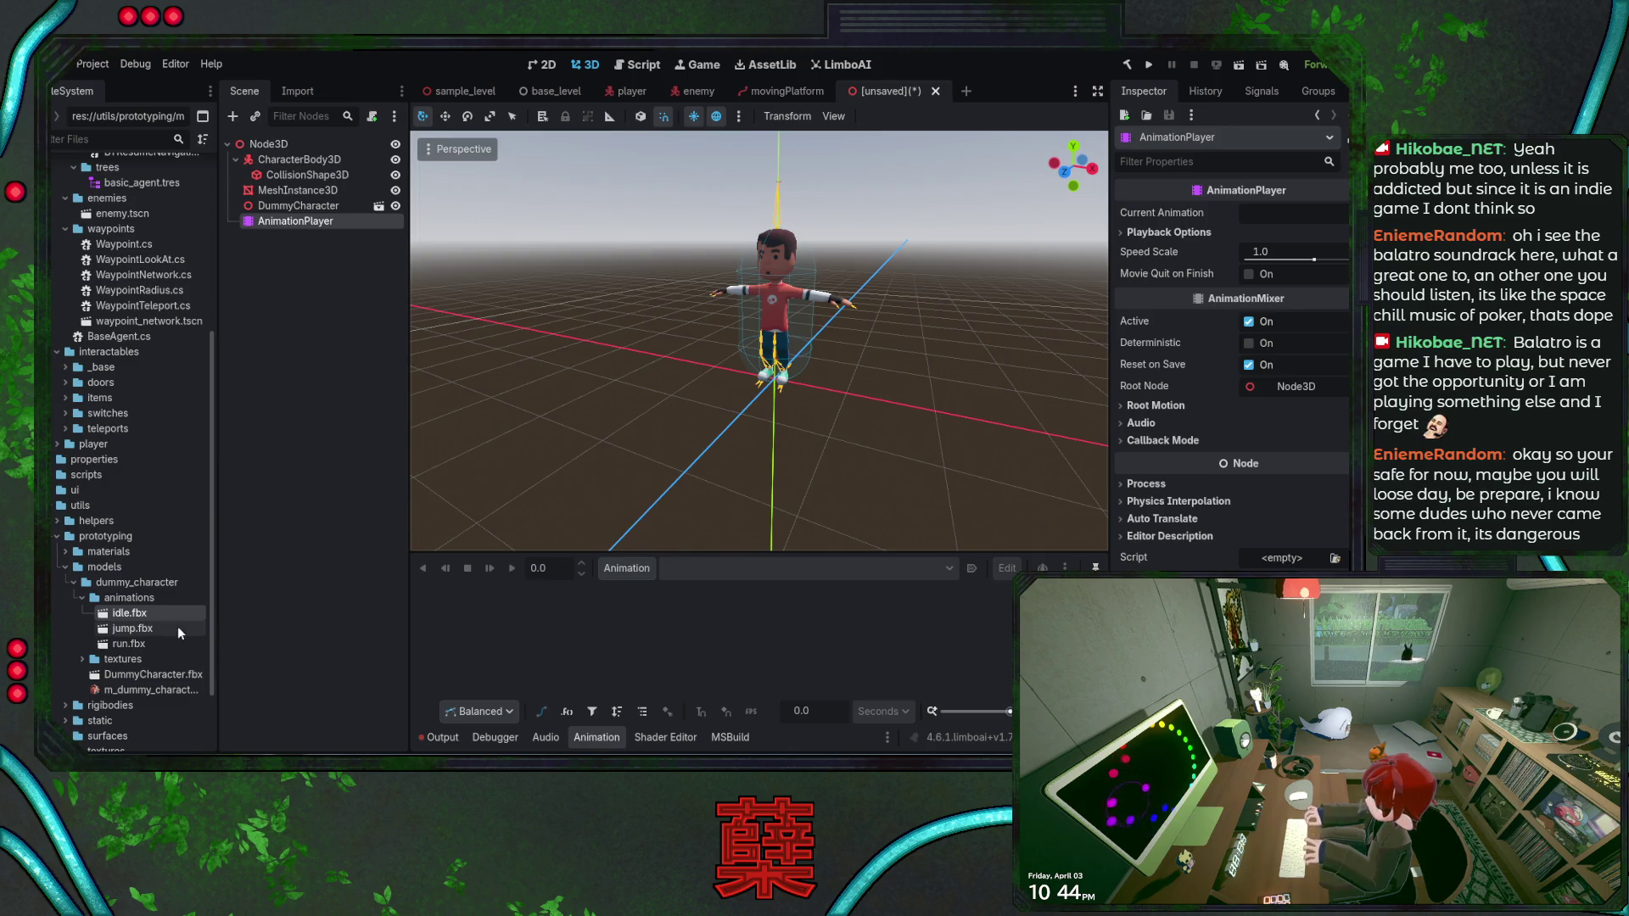
pyautogui.scroll(-3, 170, 623)
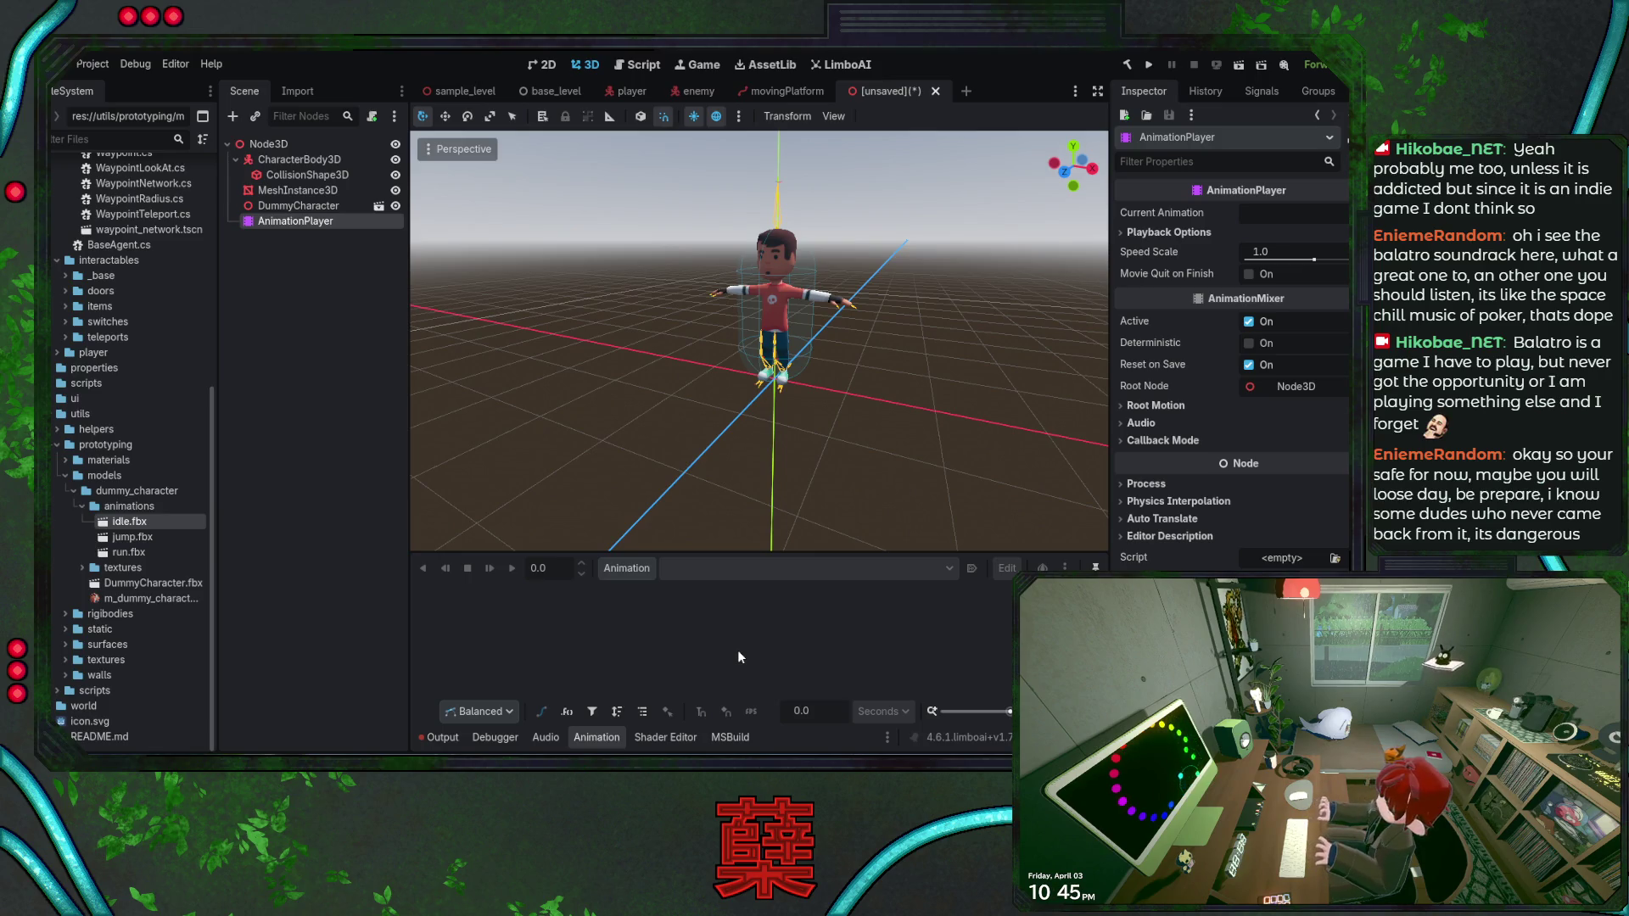
pyautogui.doubleClick(134, 521)
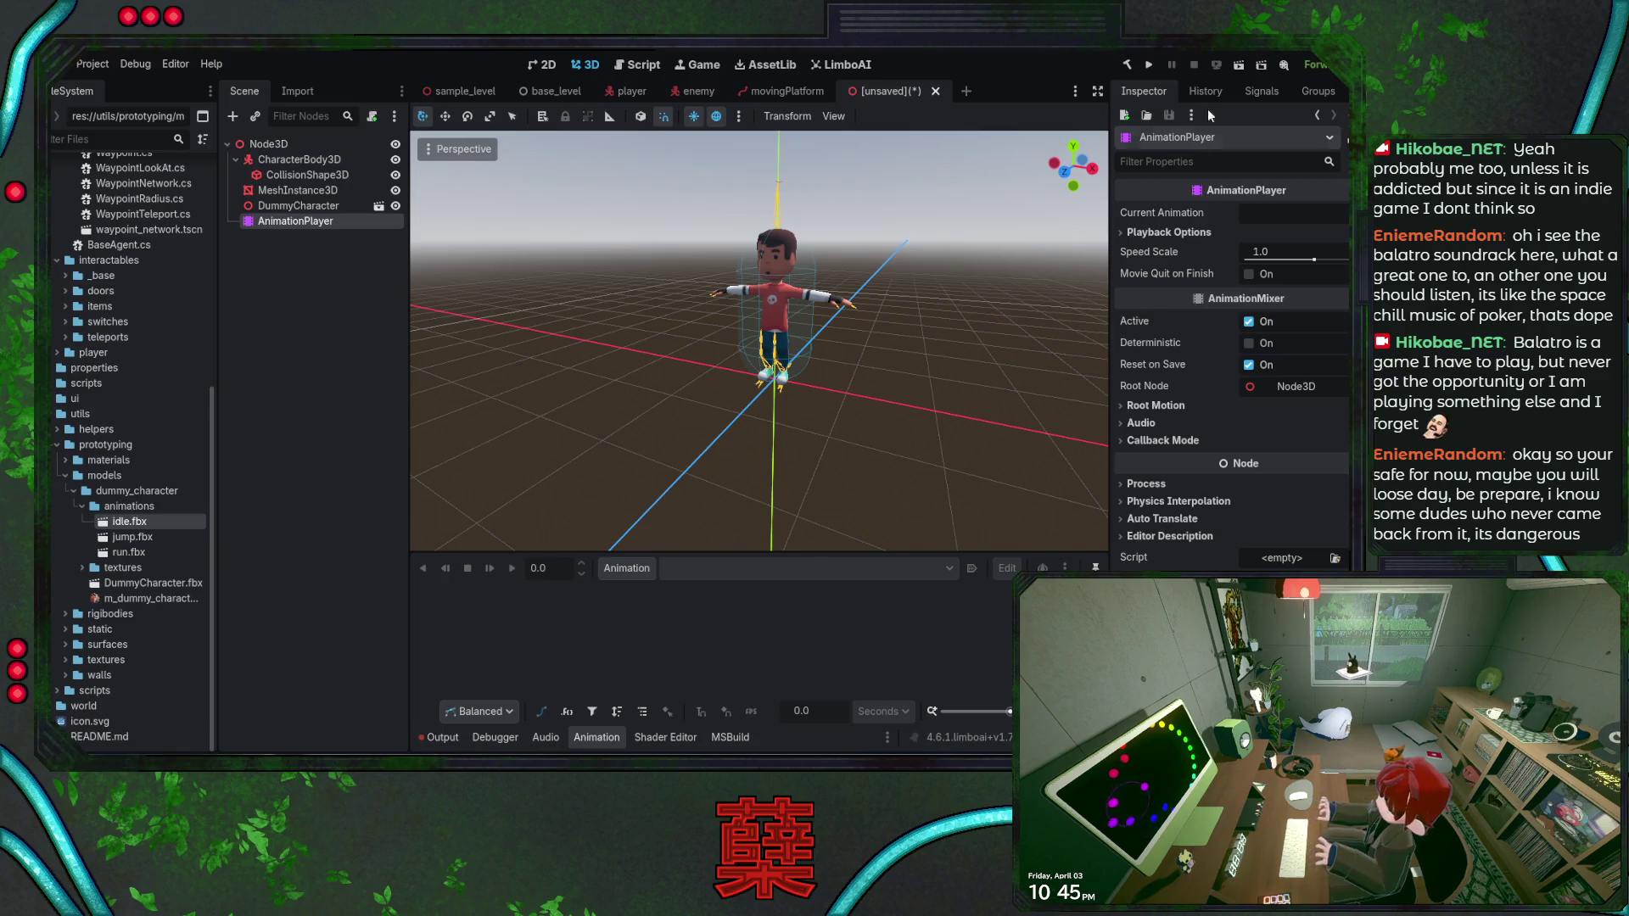
pyautogui.click(132, 537)
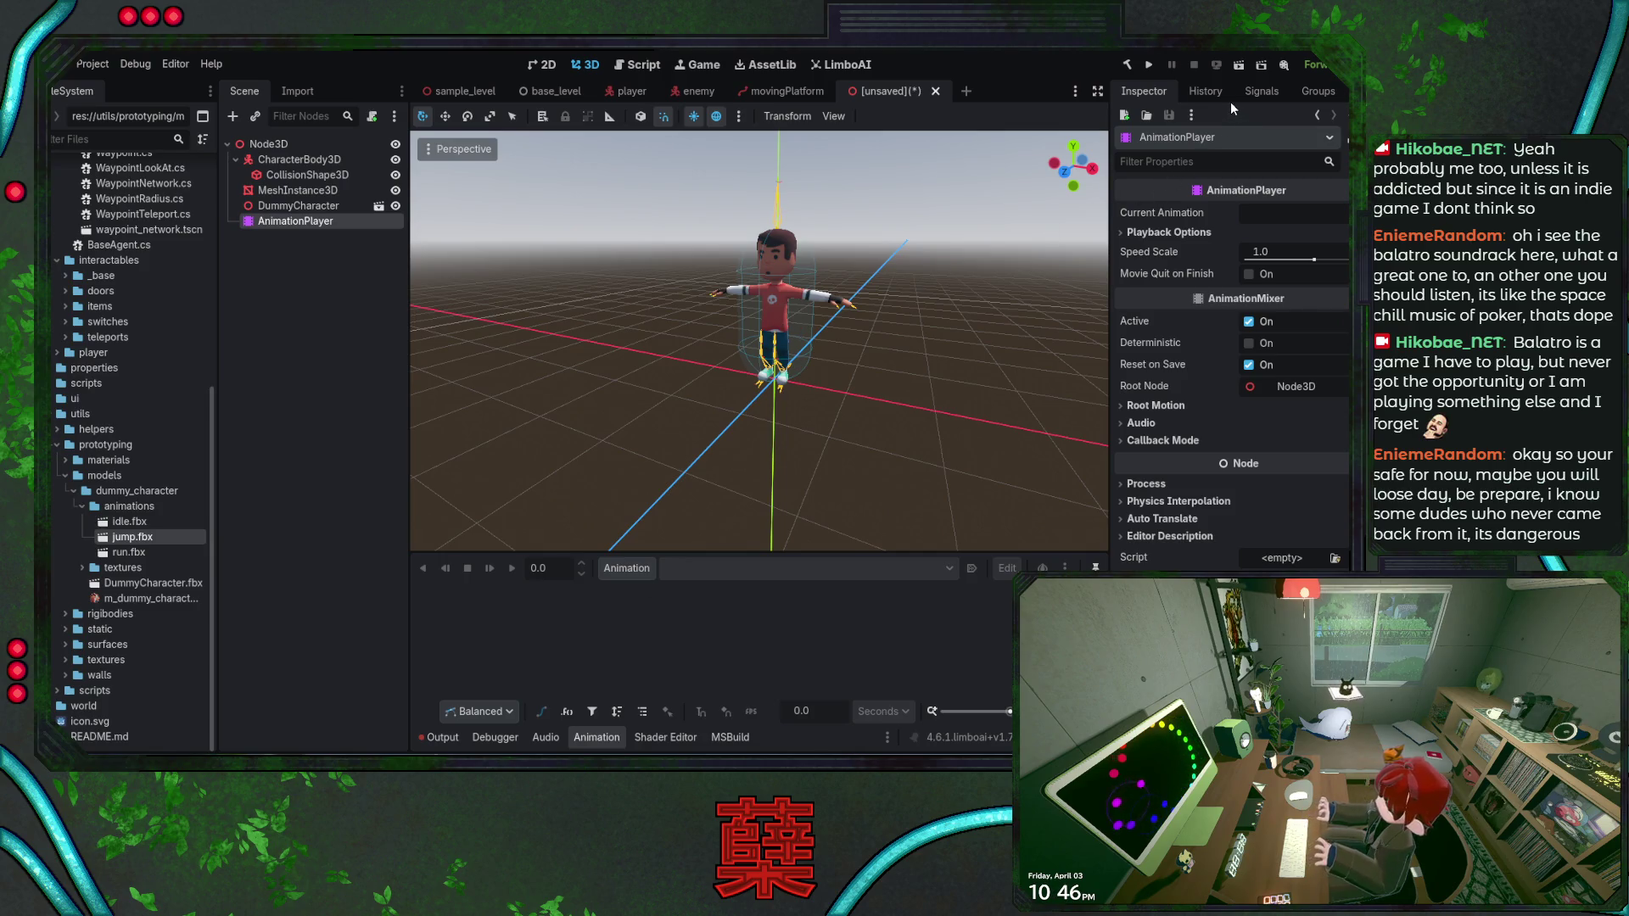
pyautogui.click(129, 521)
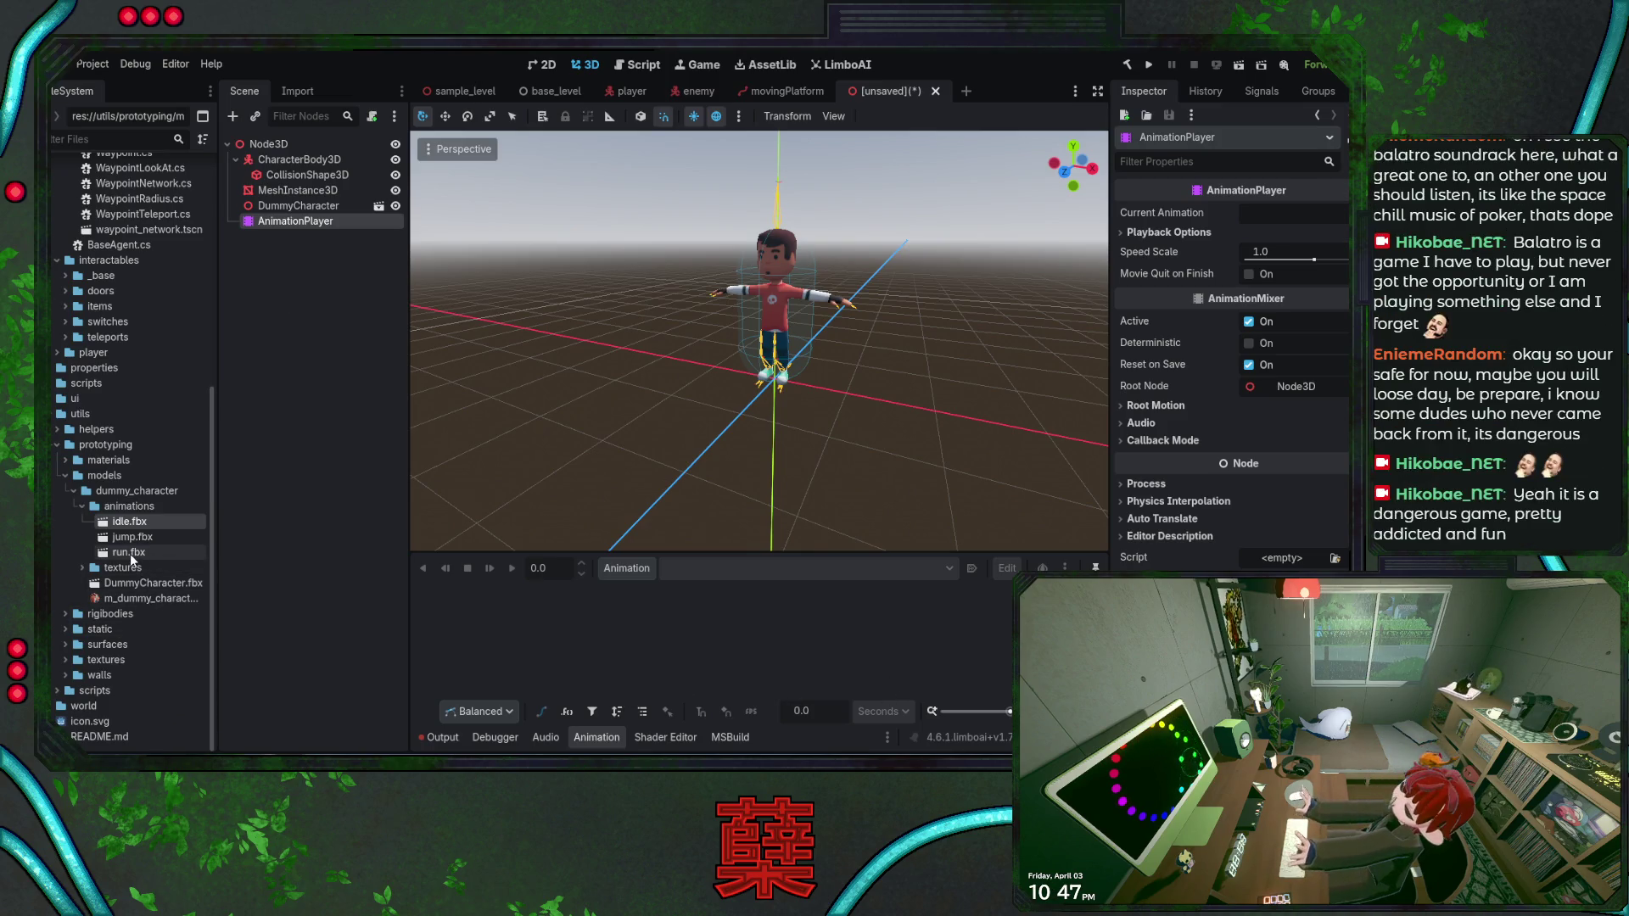
pyautogui.click(127, 553)
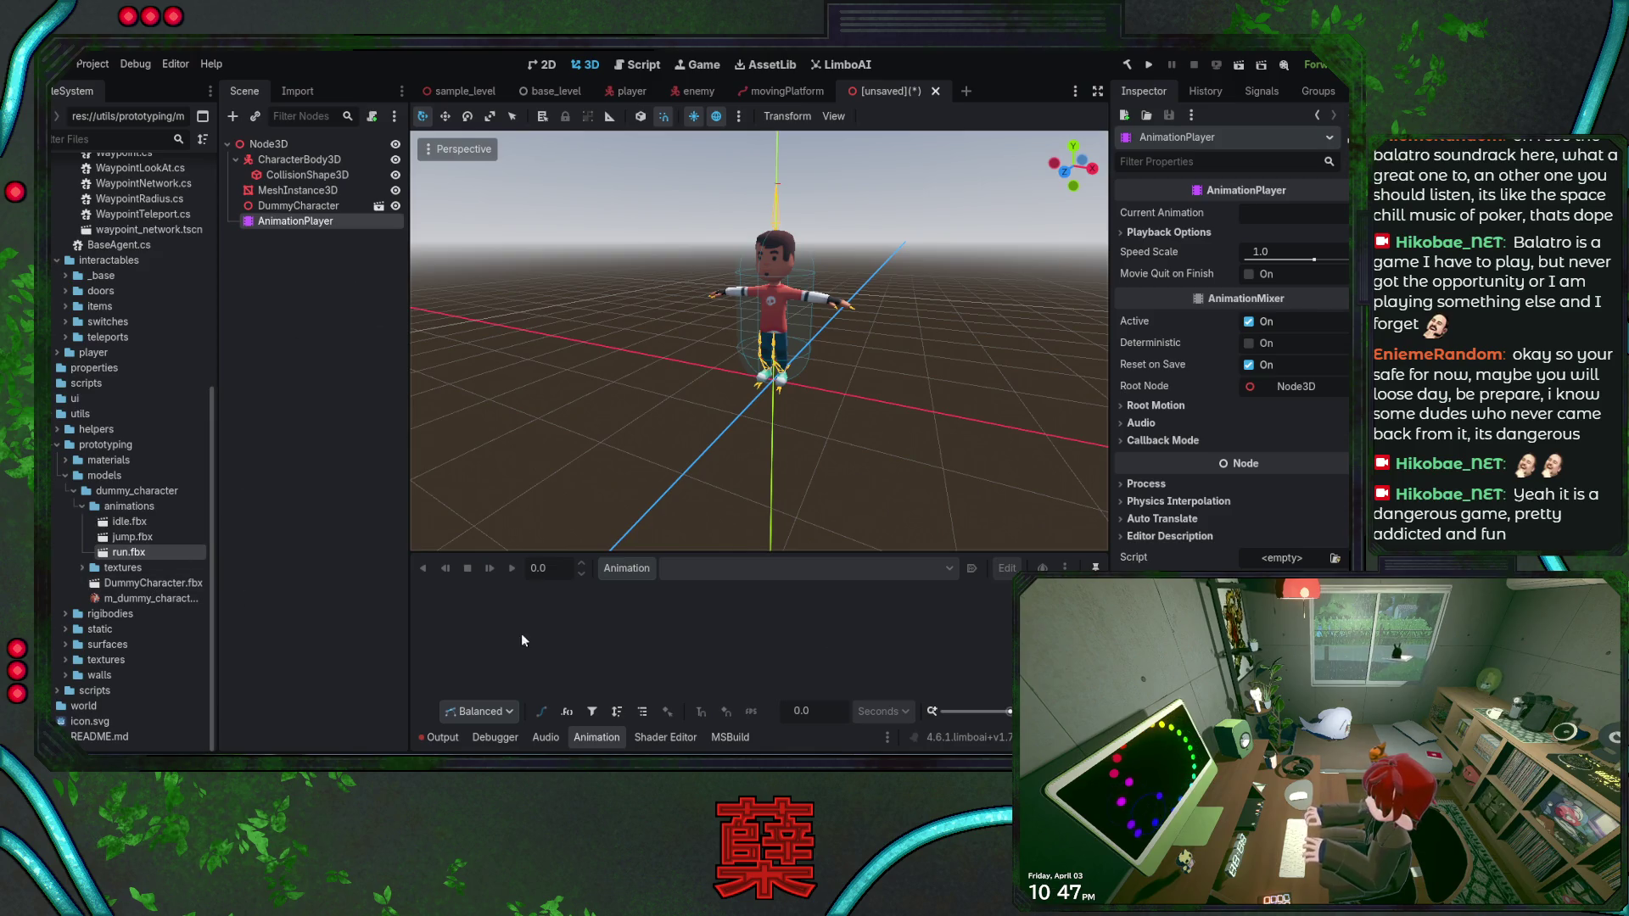
pyautogui.click(297, 208)
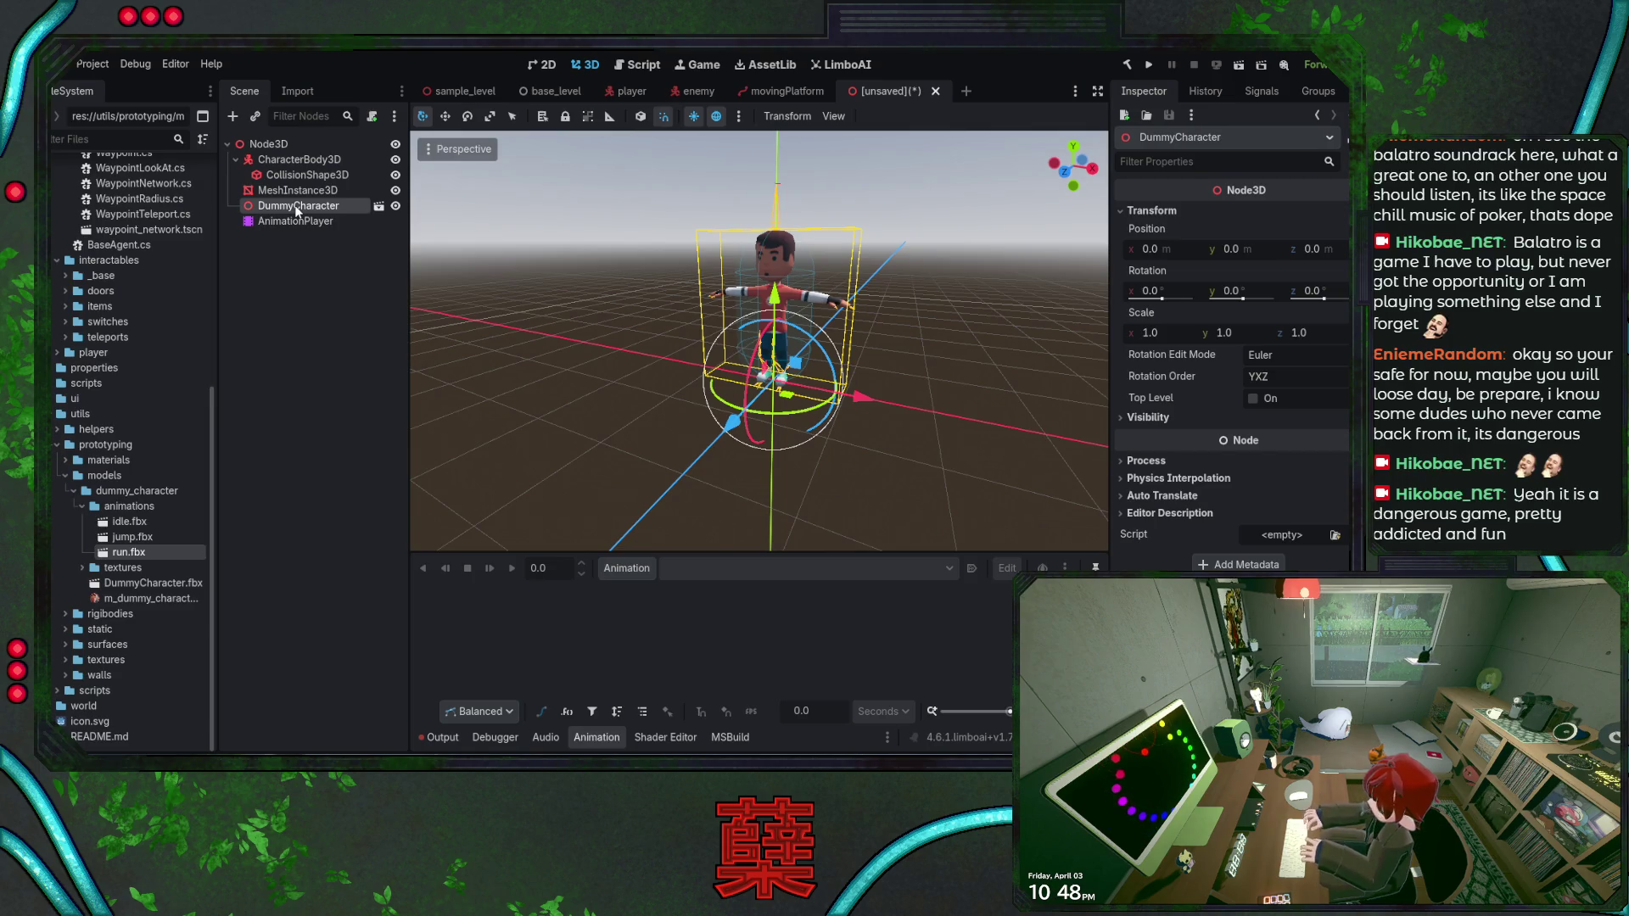
# Select the idle.fbx animation file in the animations folder
pyautogui.click(137, 522)
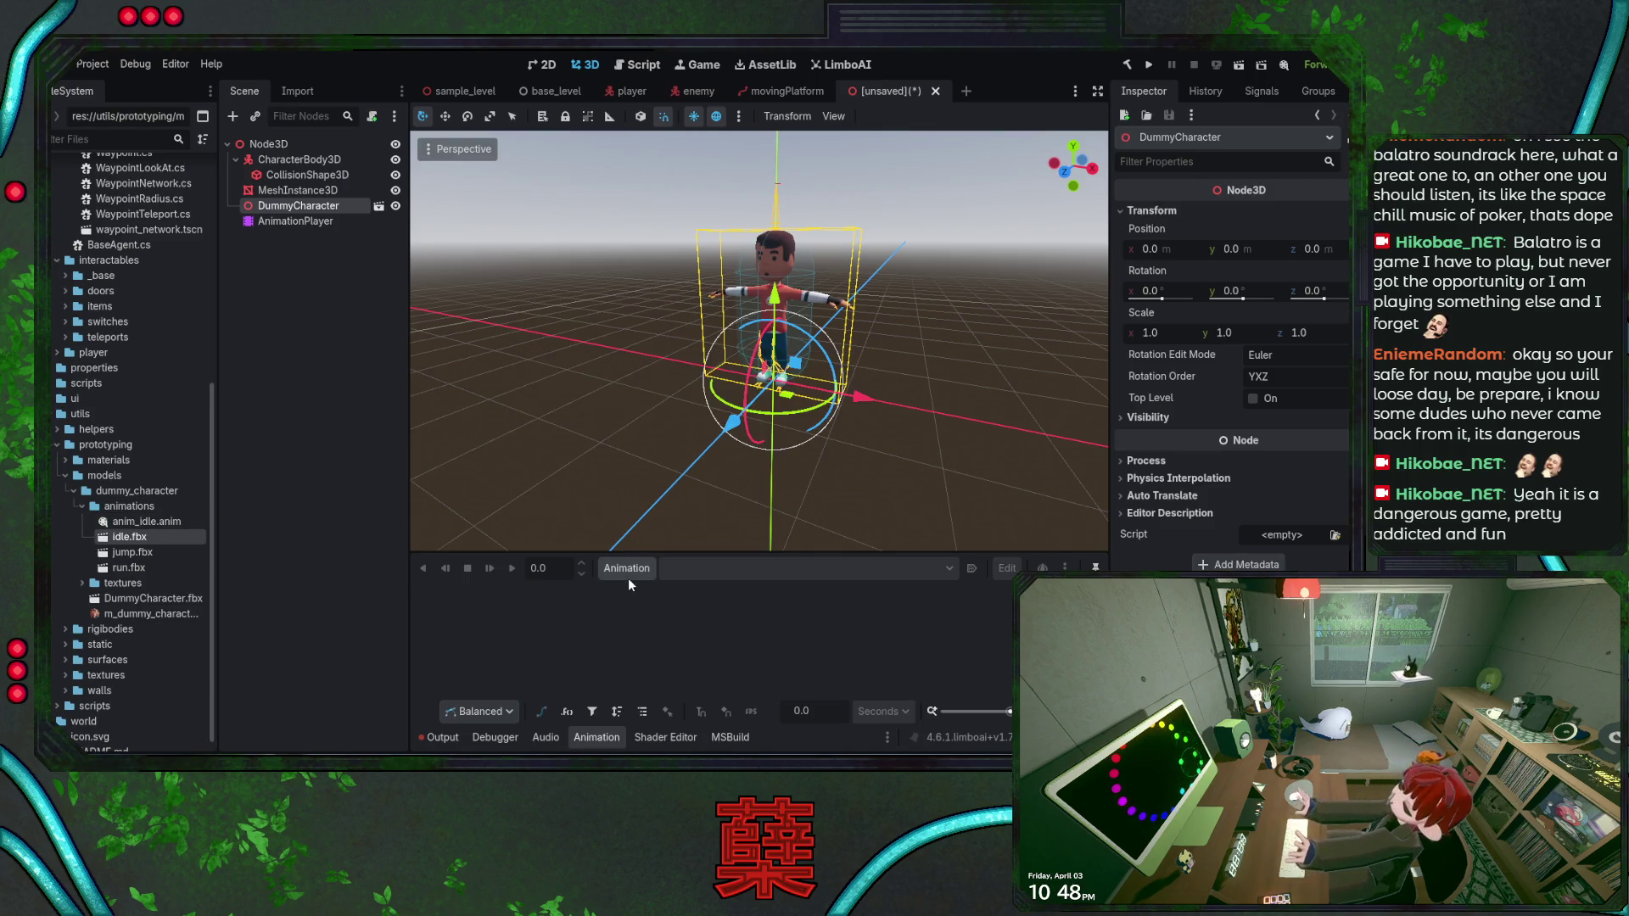
# Inspect anim_idle.anim: 1.067 s long, no looping, after failed attempts to drag it into the scene
pyautogui.moveTo(165, 521)
pyautogui.mouseDown()
pyautogui.moveTo(509, 670)
pyautogui.moveTo(513, 690)
pyautogui.moveTo(575, 653)
pyautogui.mouseUp()
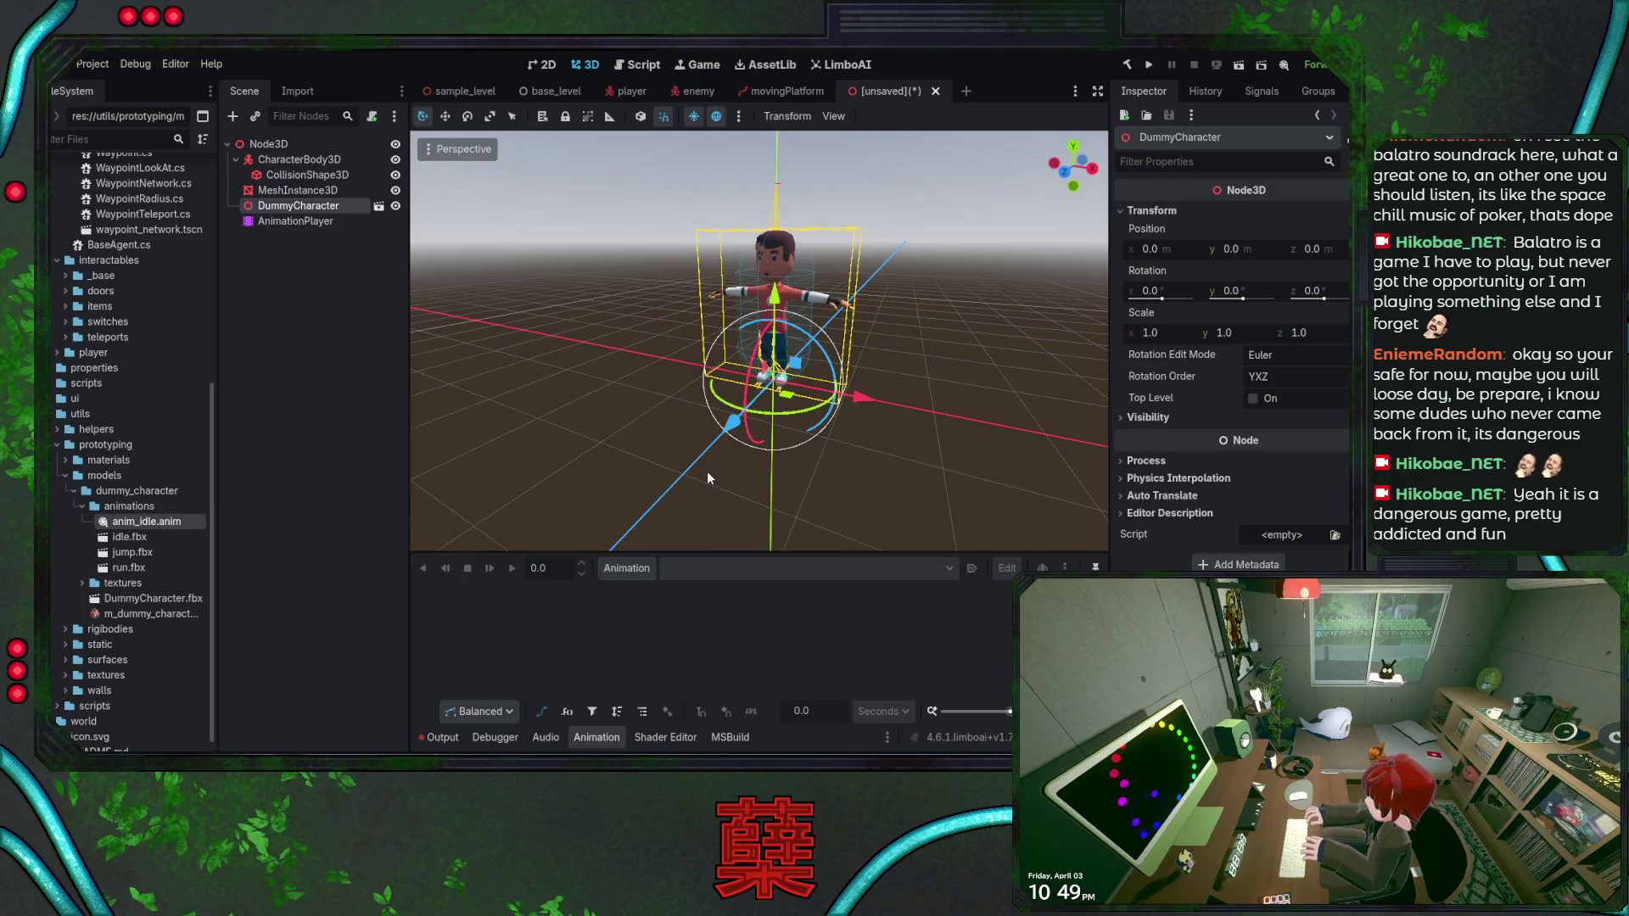
pyautogui.click(158, 526)
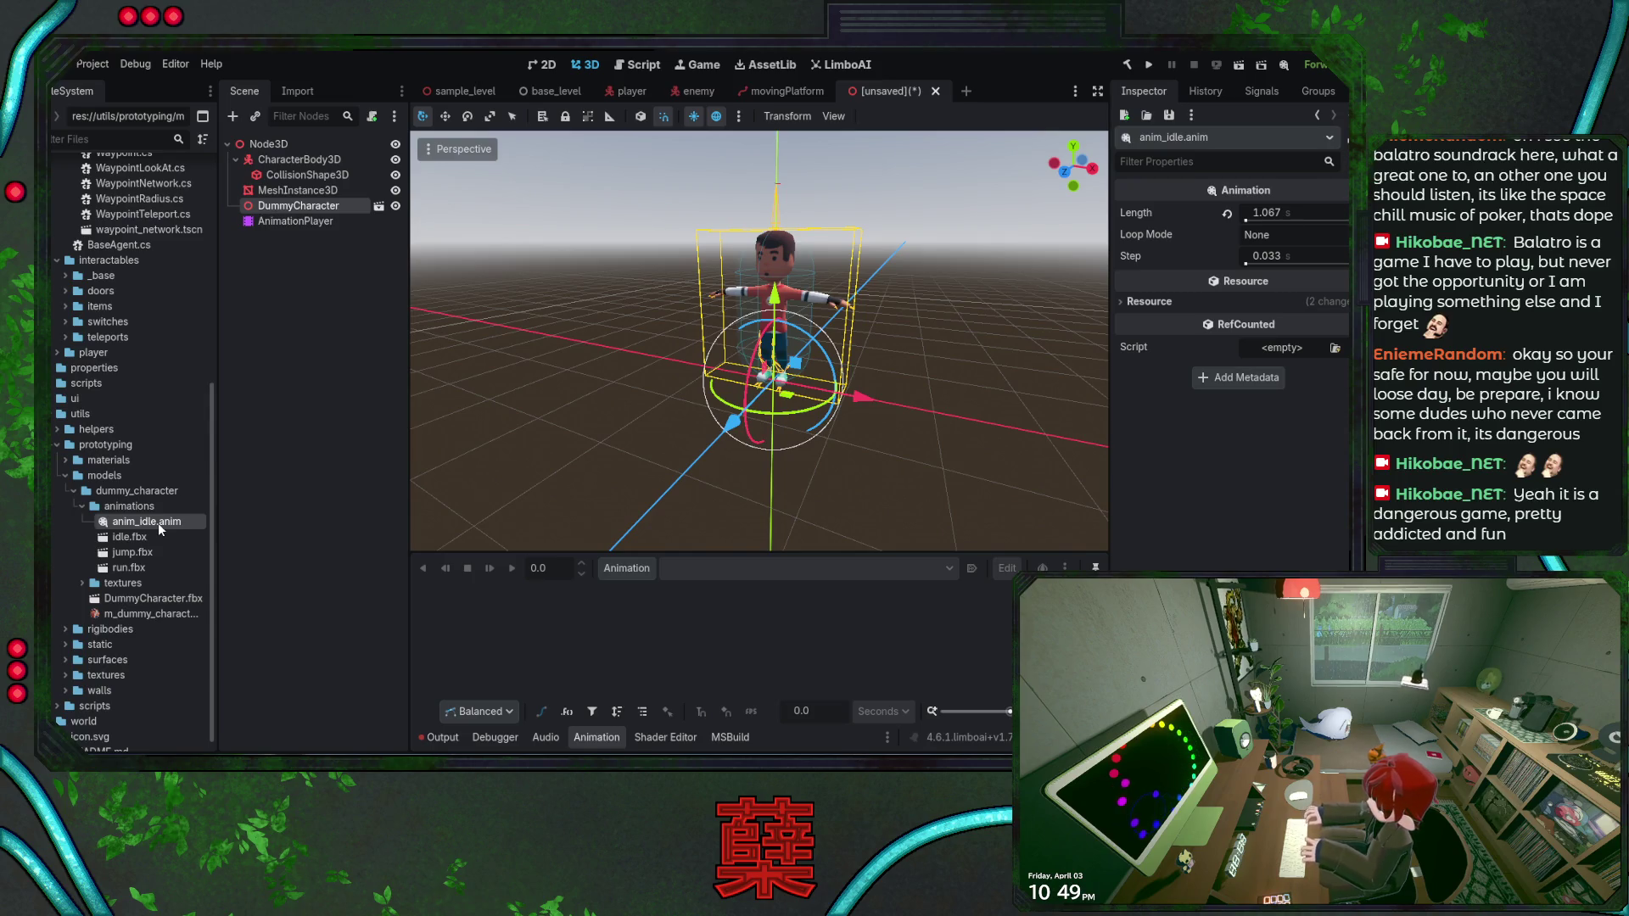
pyautogui.moveTo(157, 523); pyautogui.dragTo(280, 305)
pyautogui.moveTo(654, 292)
pyautogui.mouseDown()
pyautogui.moveTo(857, 404)
pyautogui.moveTo(357, 222)
pyautogui.moveTo(514, 264)
pyautogui.moveTo(146, 512)
pyautogui.mouseUp()
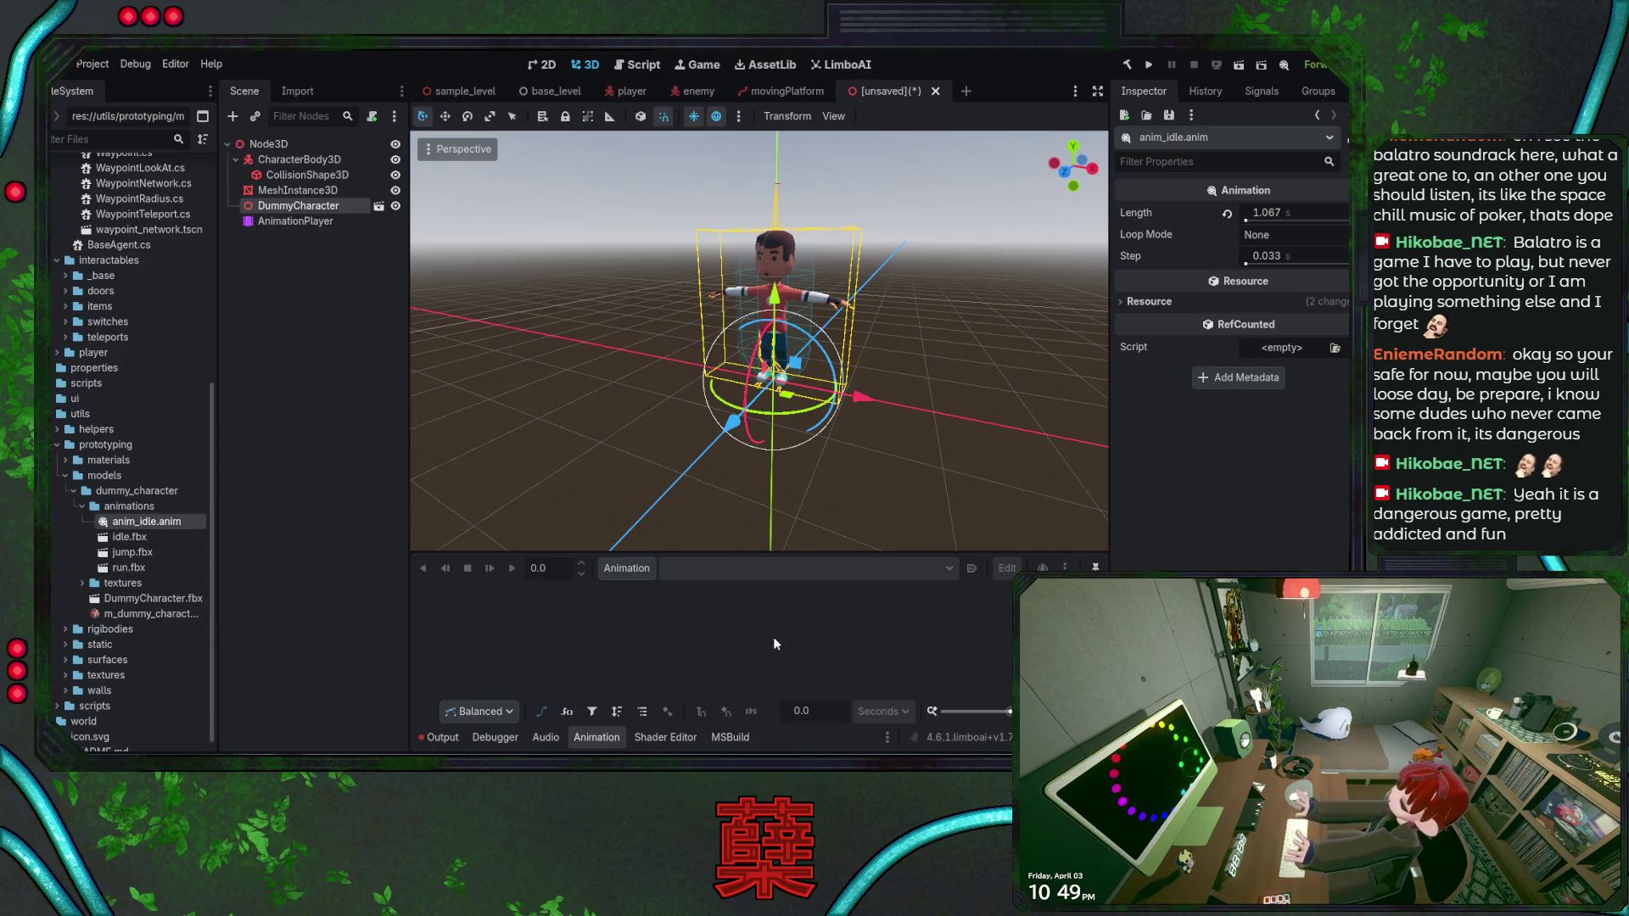
pyautogui.click(310, 222)
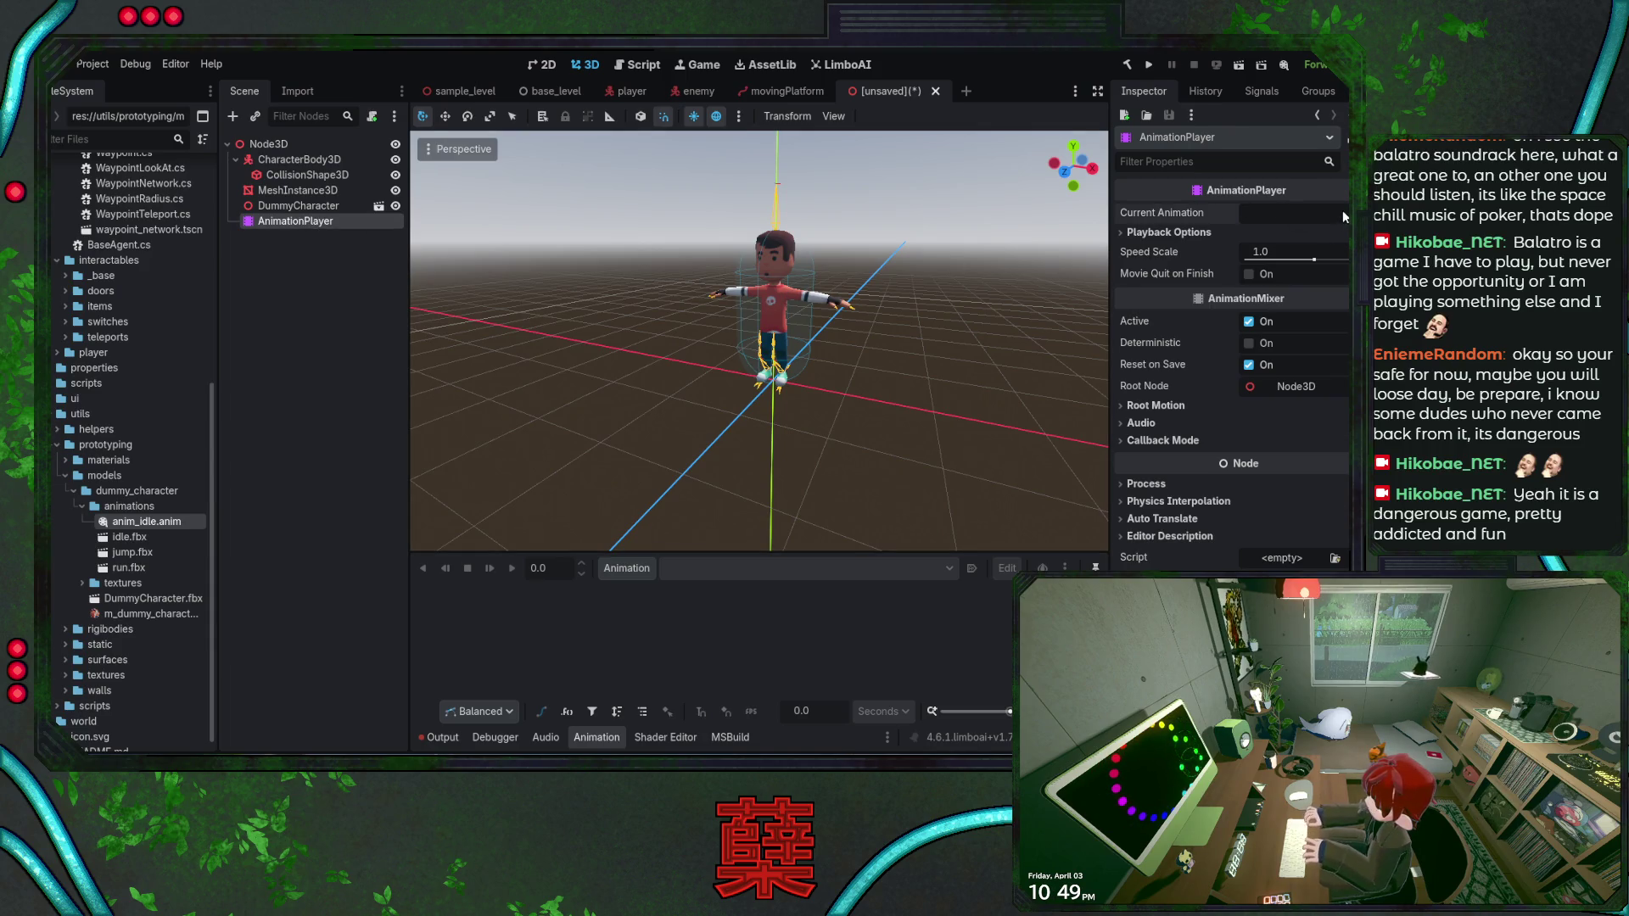
pyautogui.click(1193, 233)
pyautogui.click(1192, 234)
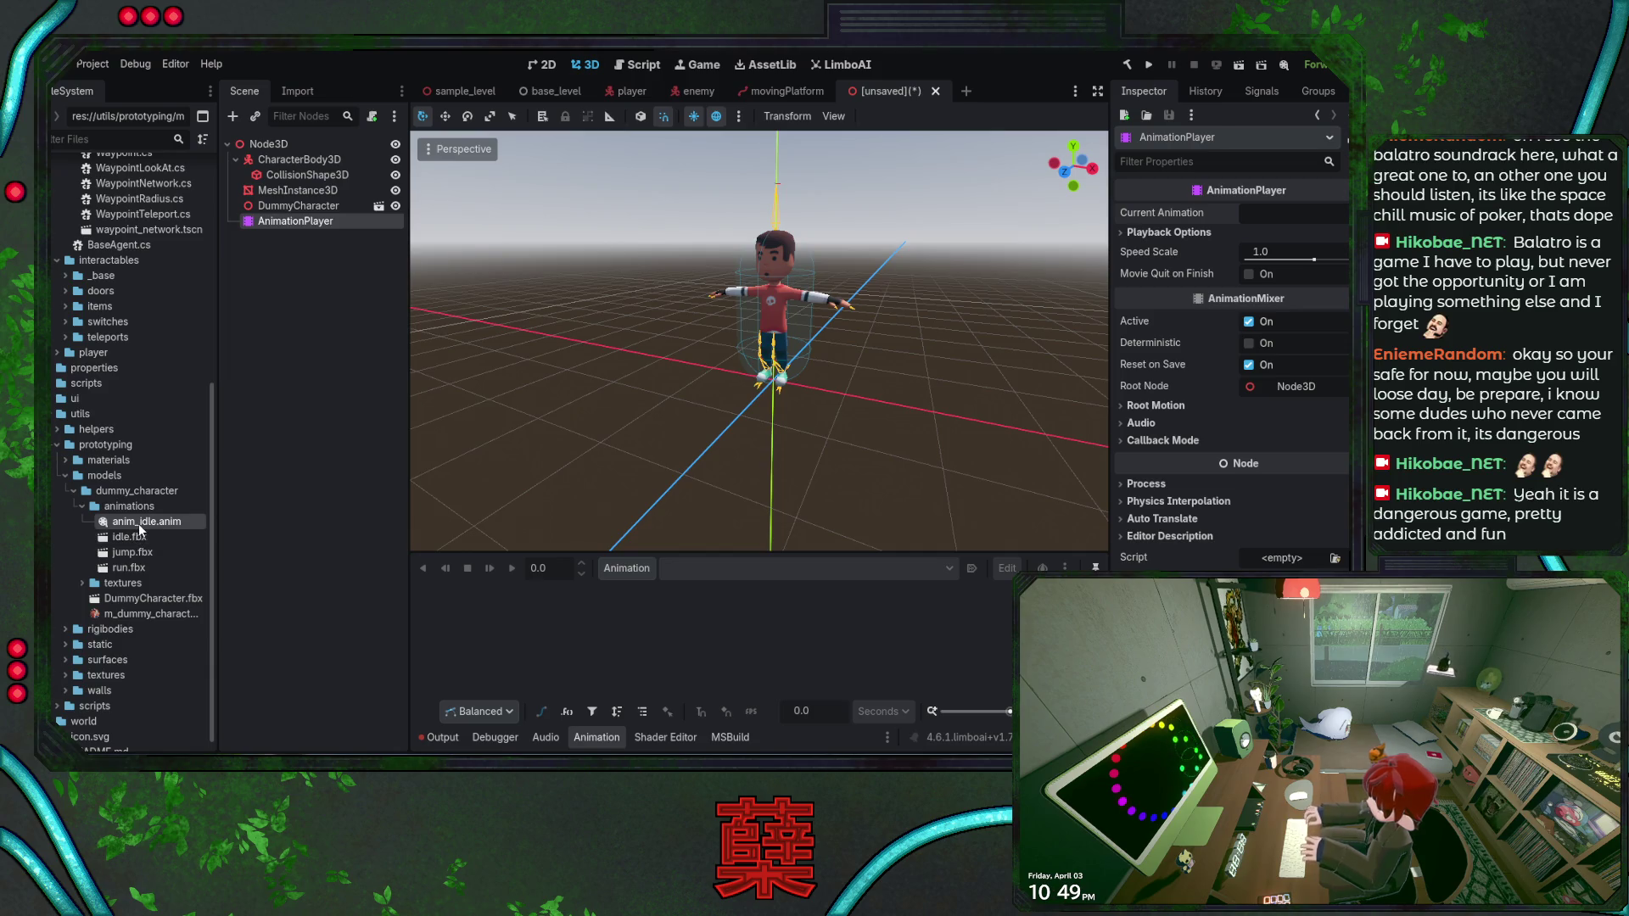
pyautogui.click(139, 522)
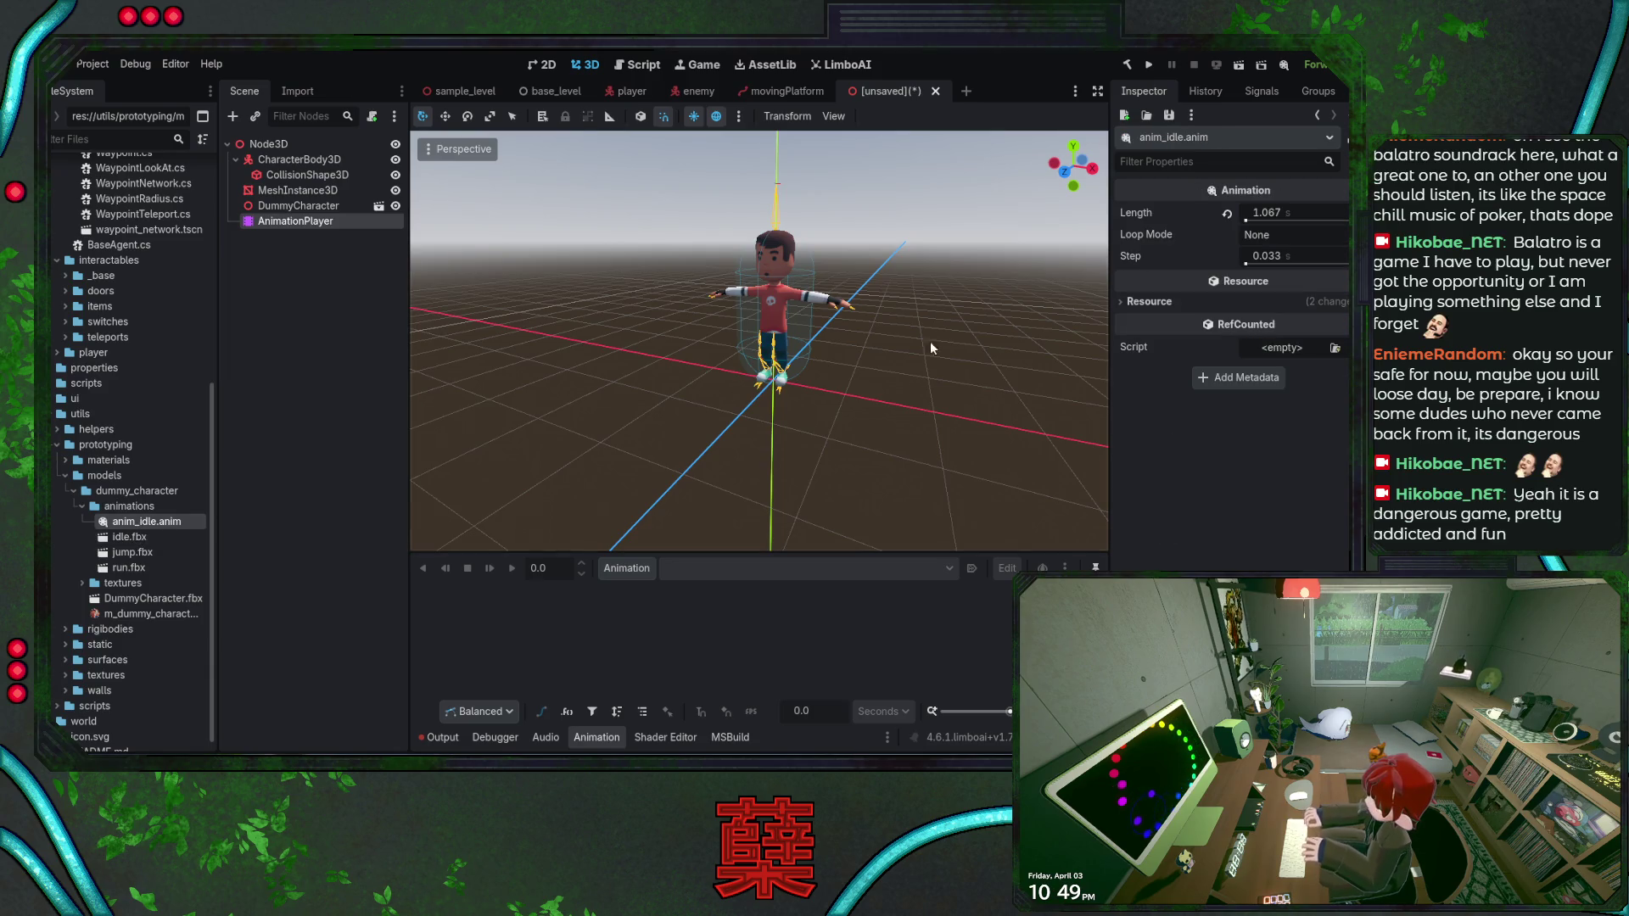
pyautogui.click(1153, 303)
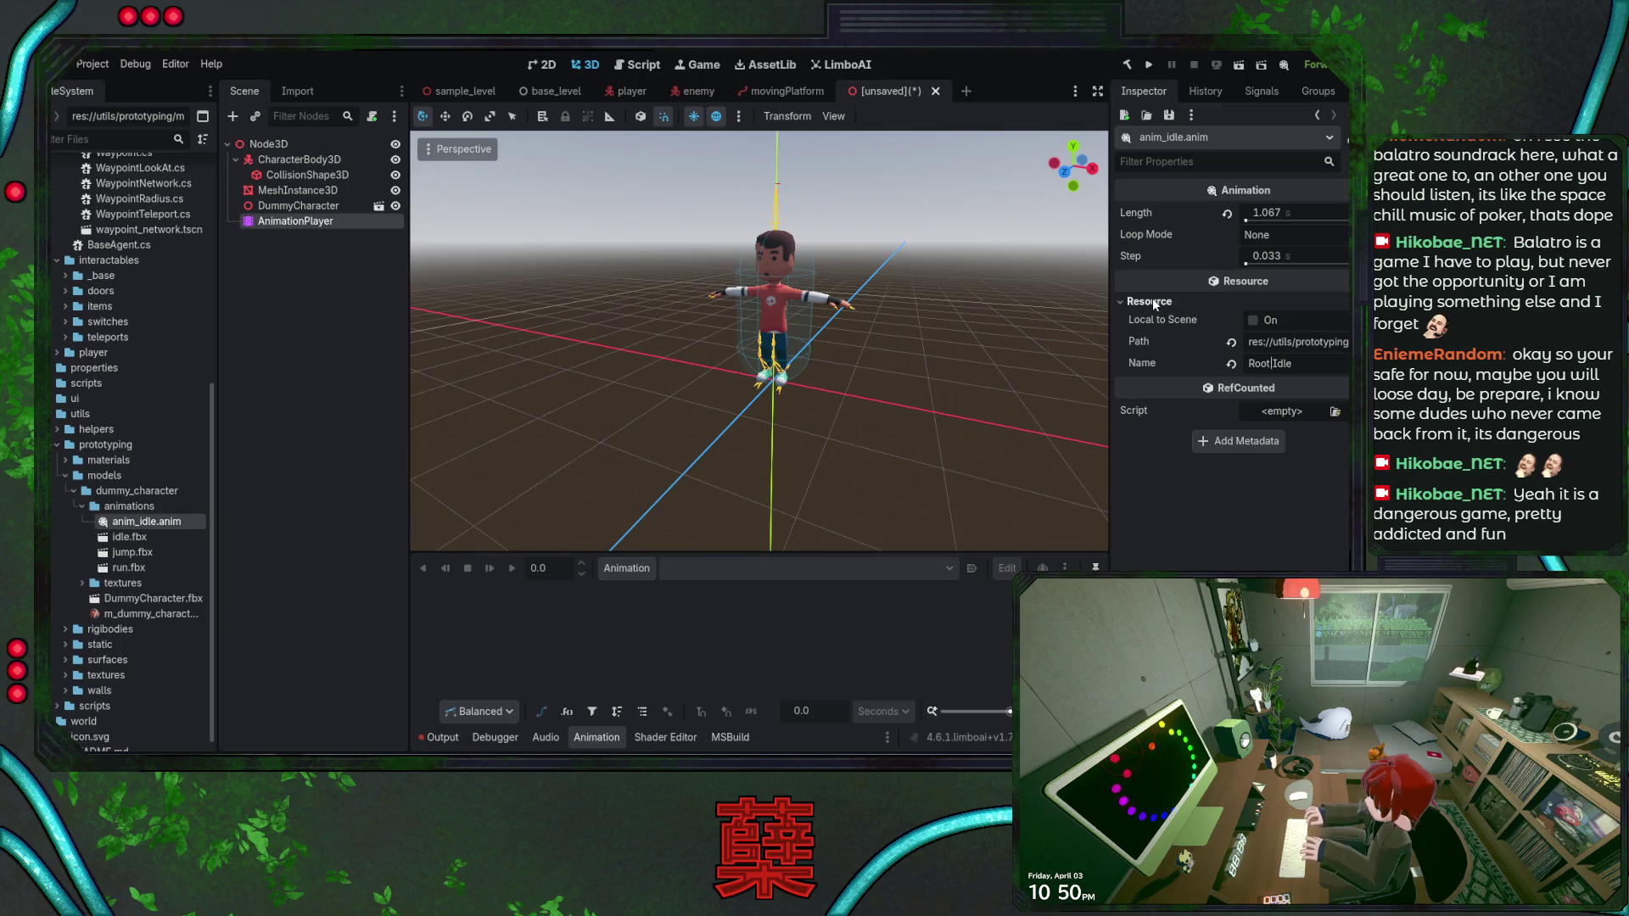
pyautogui.click(1152, 302)
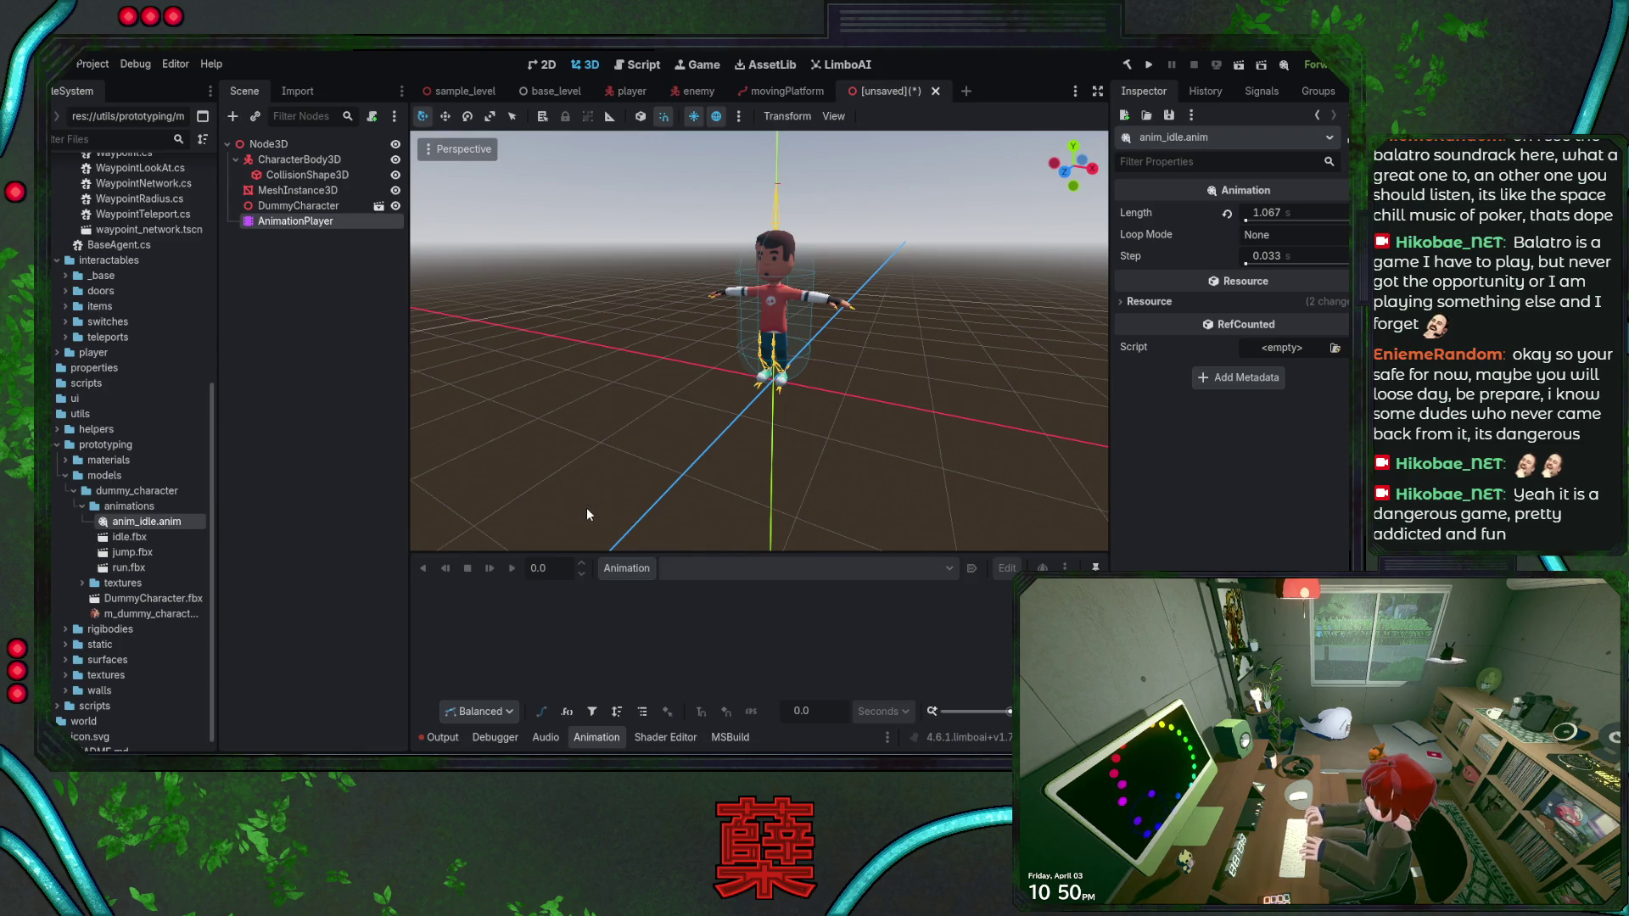
pyautogui.hotkey('ctrl', 'v')
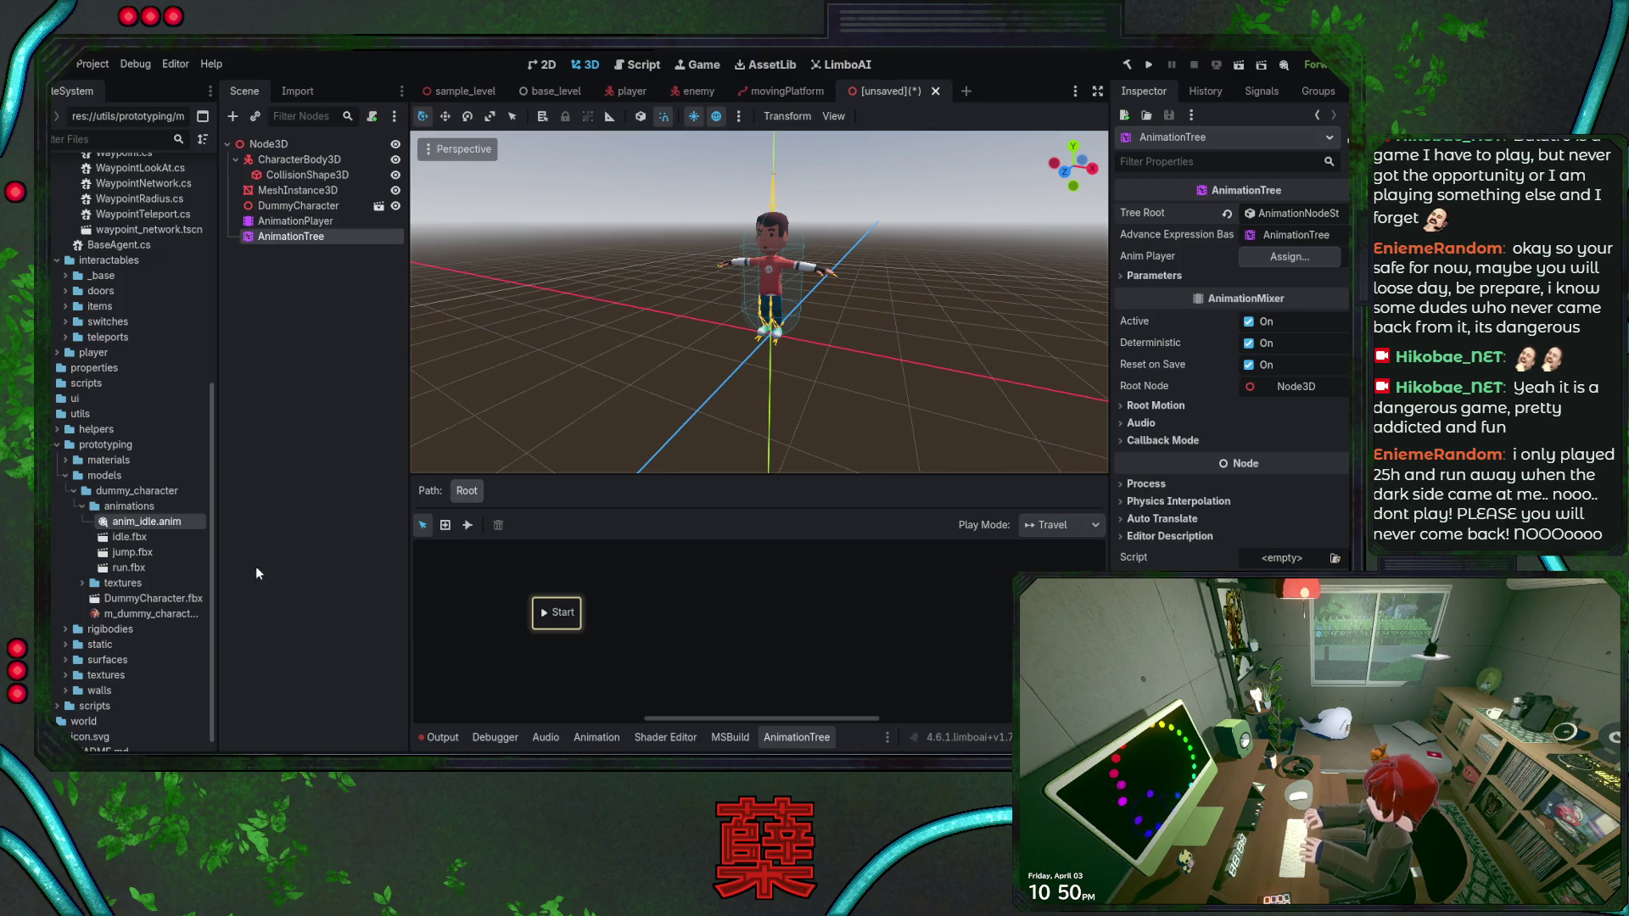
# Drop idle.fbx into the state machine graph as an Idle state and position it beside Start
pyautogui.moveTo(136, 536)
pyautogui.mouseDown()
pyautogui.moveTo(551, 625)
pyautogui.moveTo(704, 611)
pyautogui.moveTo(548, 621)
pyautogui.mouseUp()
pyautogui.click(651, 662)
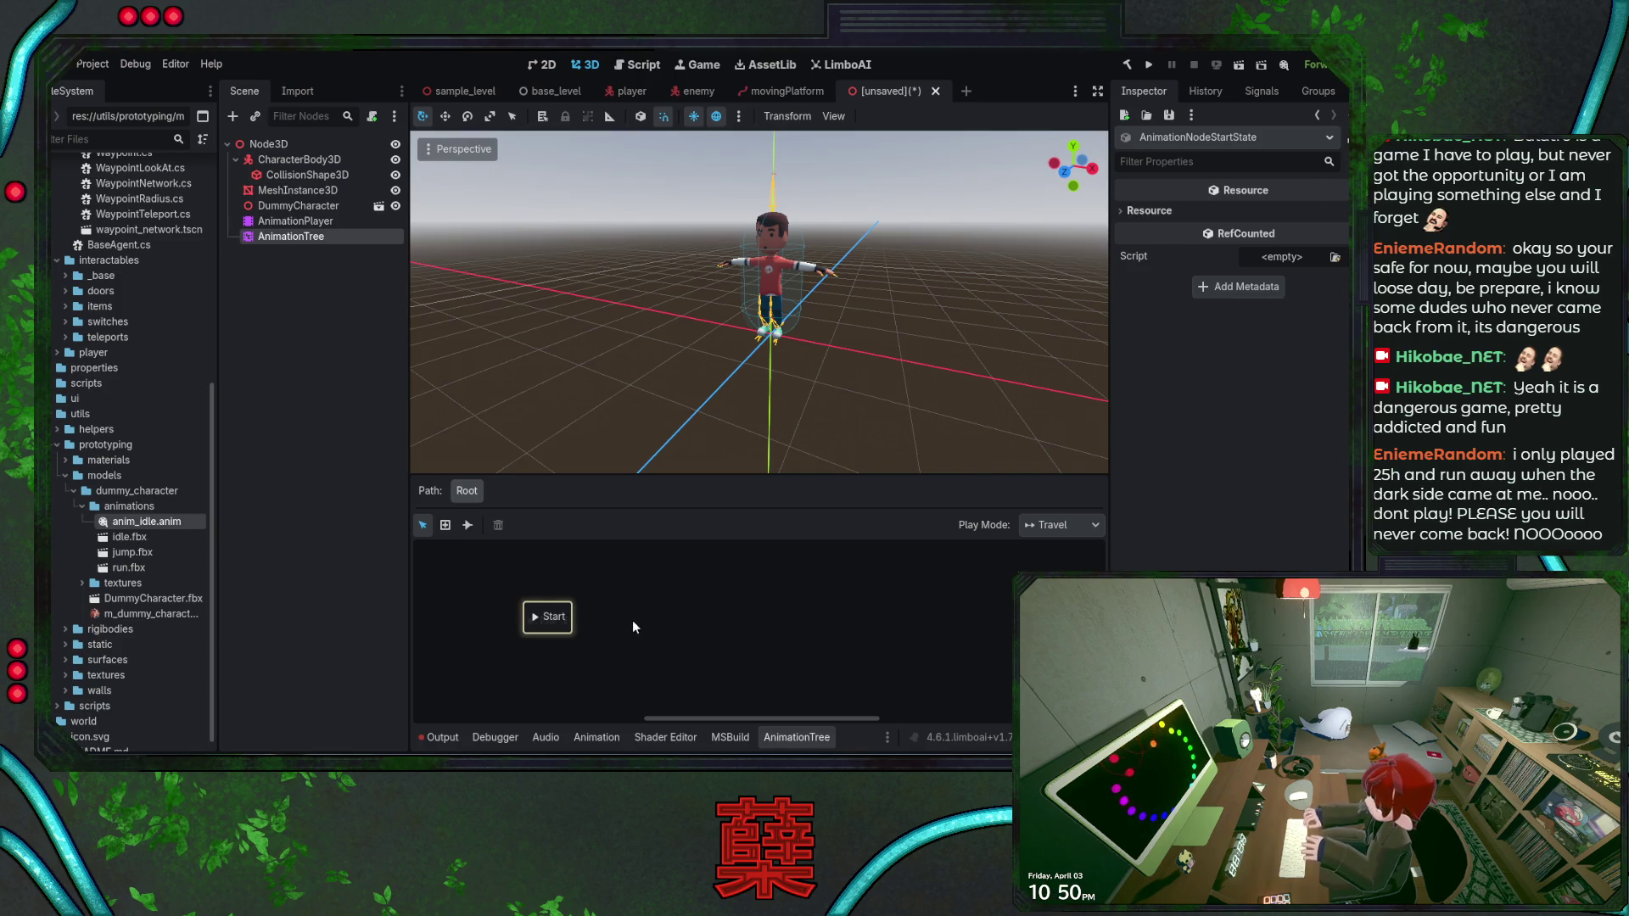
pyautogui.moveTo(556, 619)
pyautogui.mouseDown()
pyautogui.moveTo(514, 633)
pyautogui.moveTo(568, 606)
pyautogui.moveTo(615, 619)
pyautogui.mouseUp()
pyautogui.moveTo(488, 637)
pyautogui.mouseDown()
pyautogui.moveTo(498, 617)
pyautogui.moveTo(606, 628)
pyautogui.moveTo(494, 624)
pyautogui.moveTo(507, 622)
pyautogui.mouseUp()
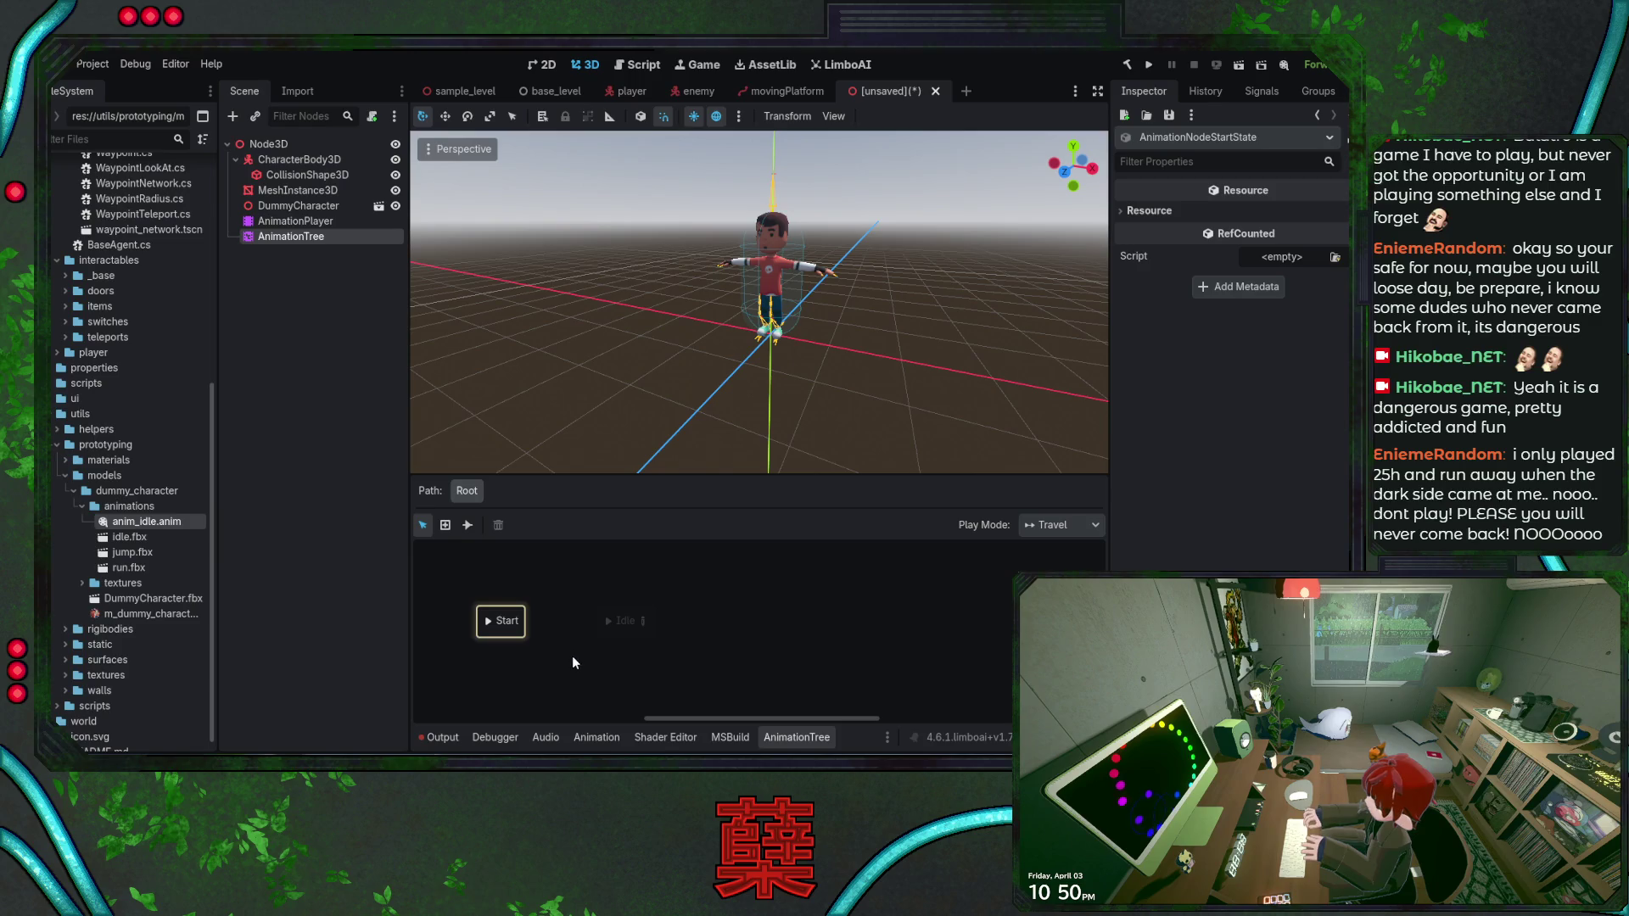
pyautogui.click(637, 626)
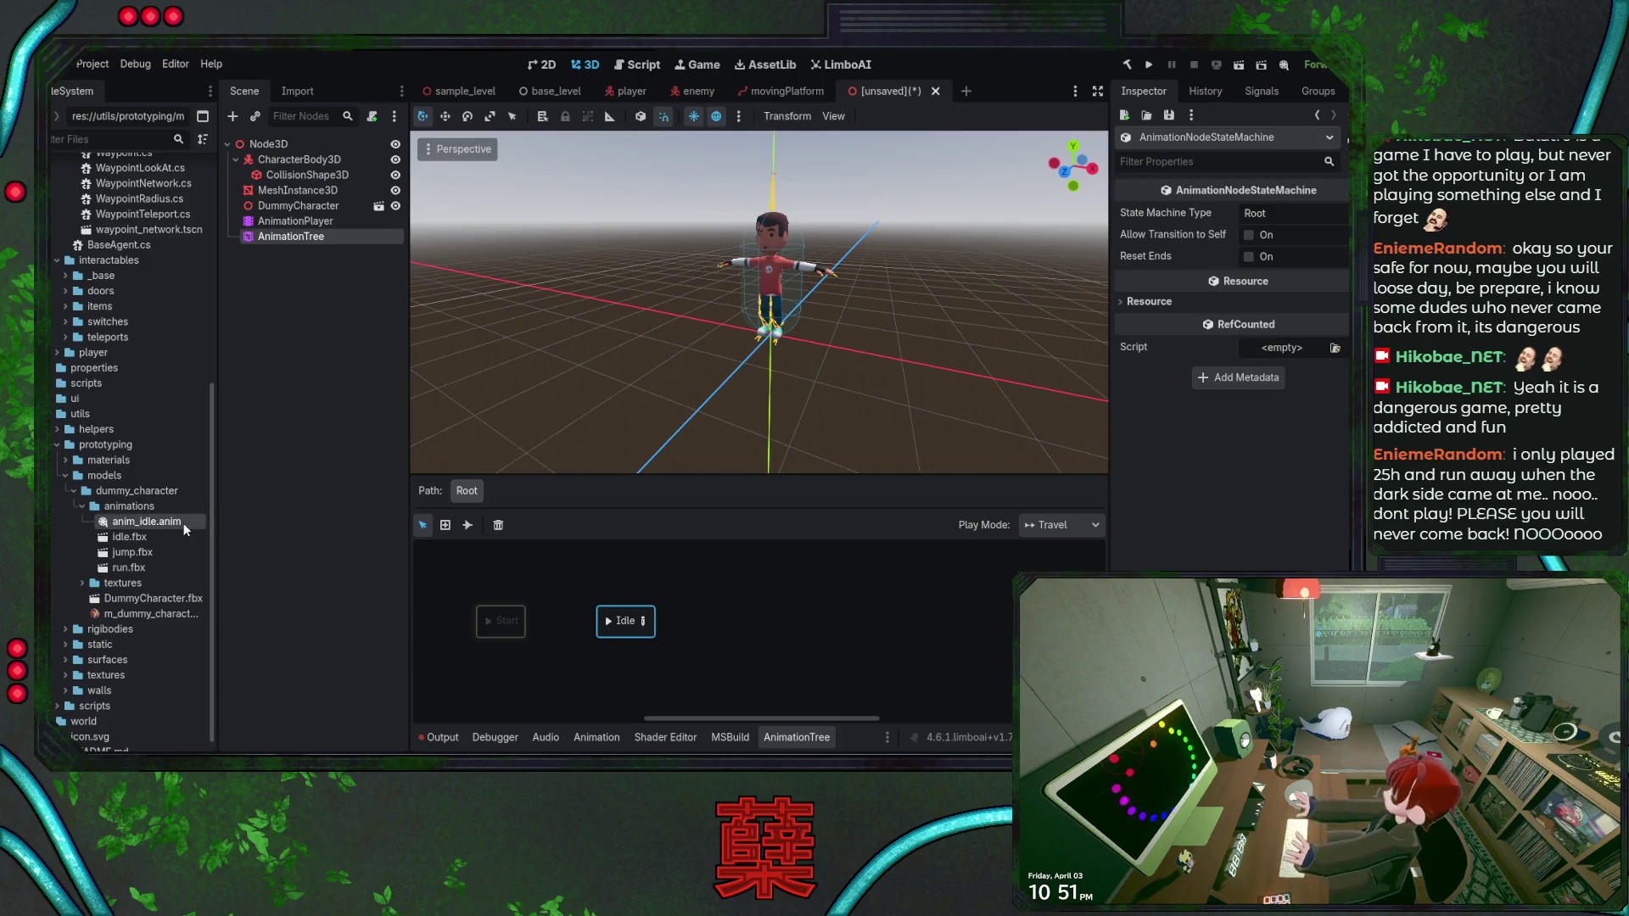
# Show anim_idle.tres in the Inspector: 1.067 s long with looping off
pyautogui.click(129, 536)
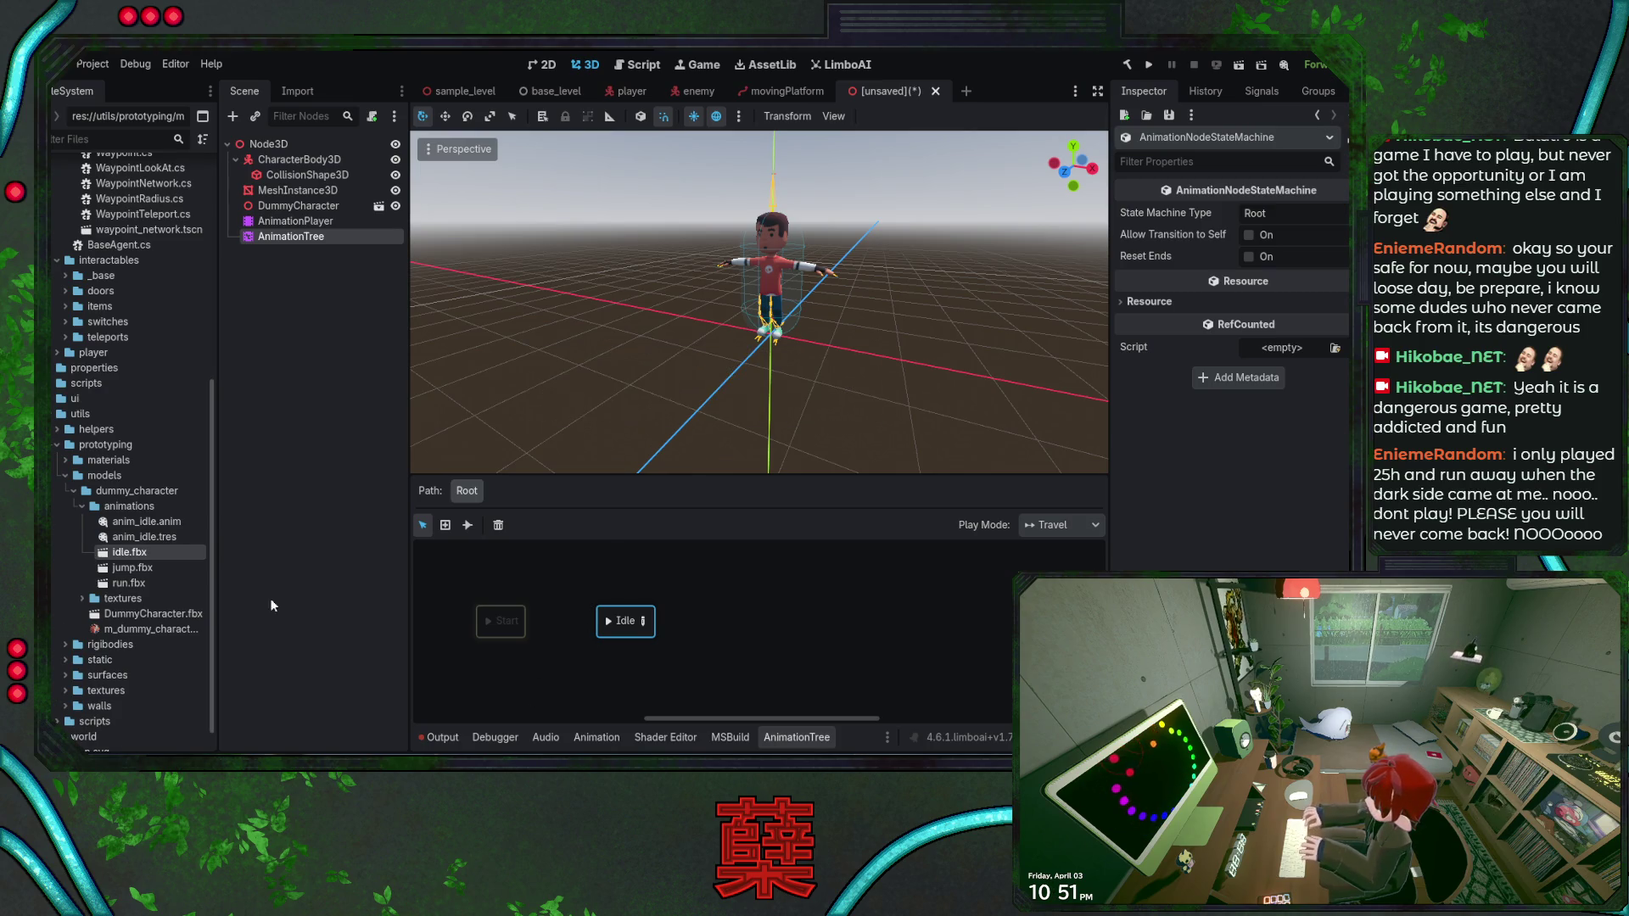
pyautogui.click(159, 538)
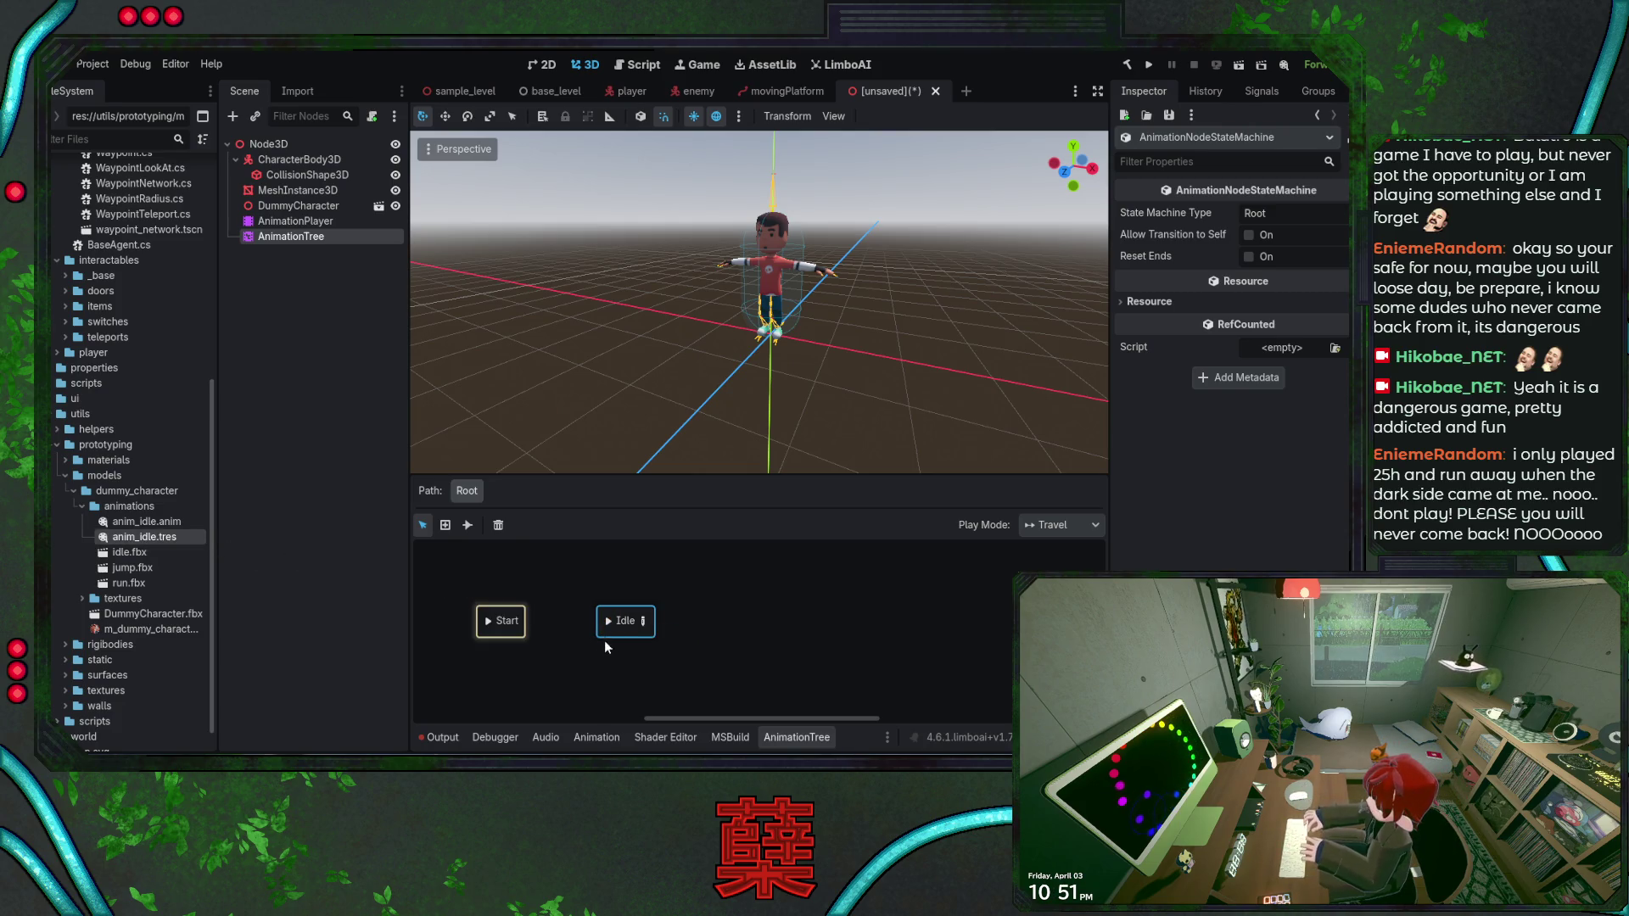
pyautogui.click(610, 632)
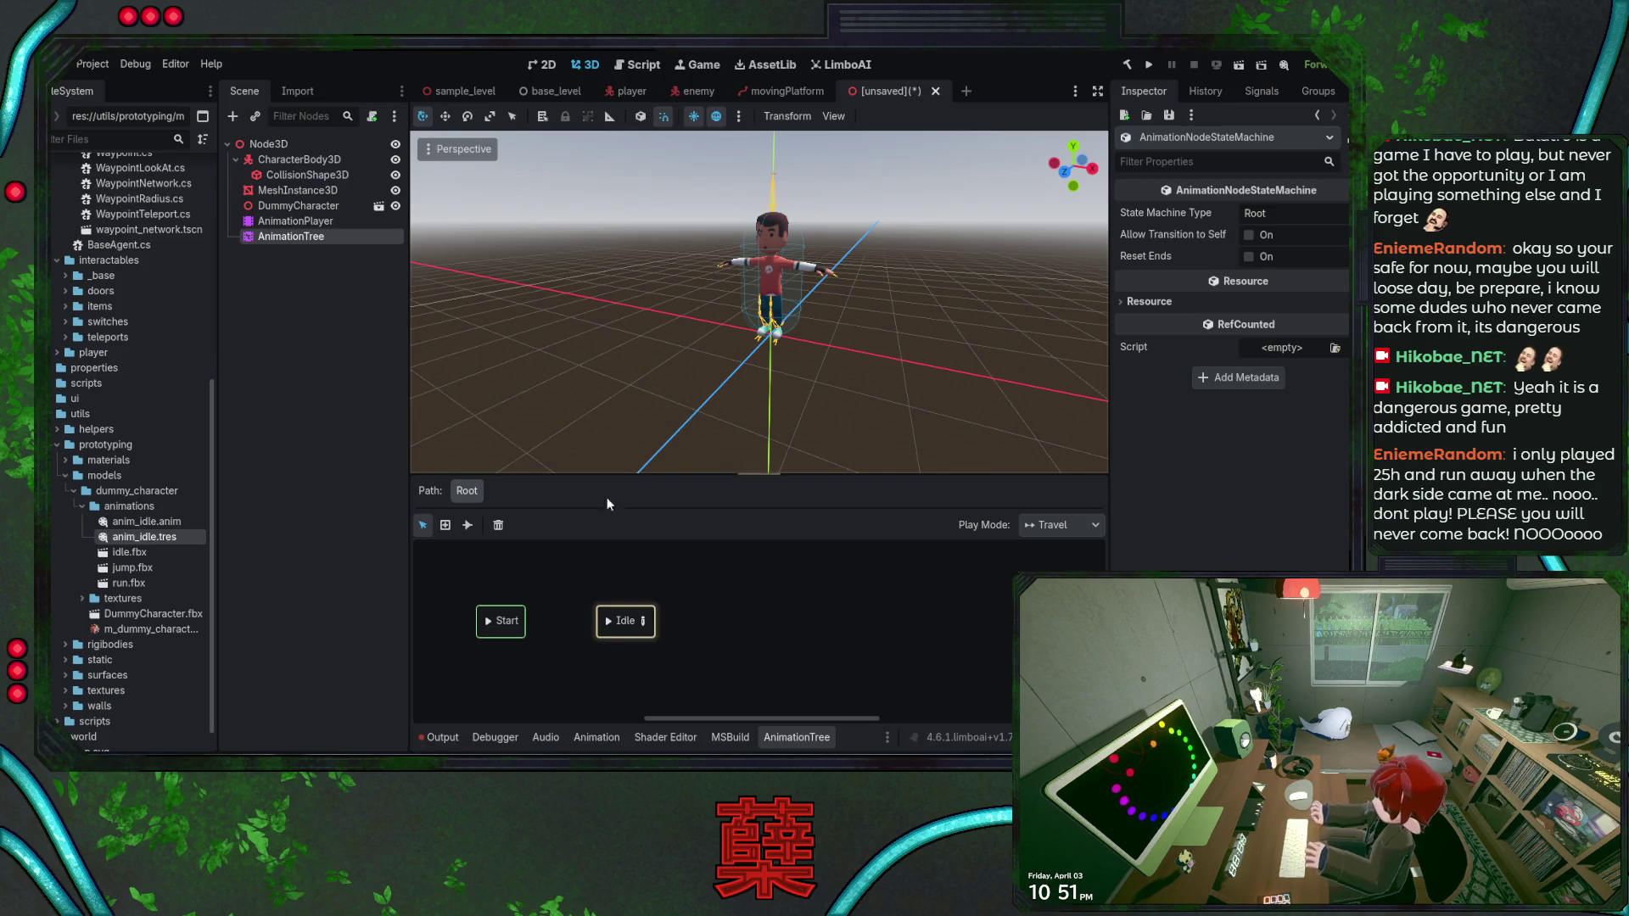
pyautogui.click(165, 541)
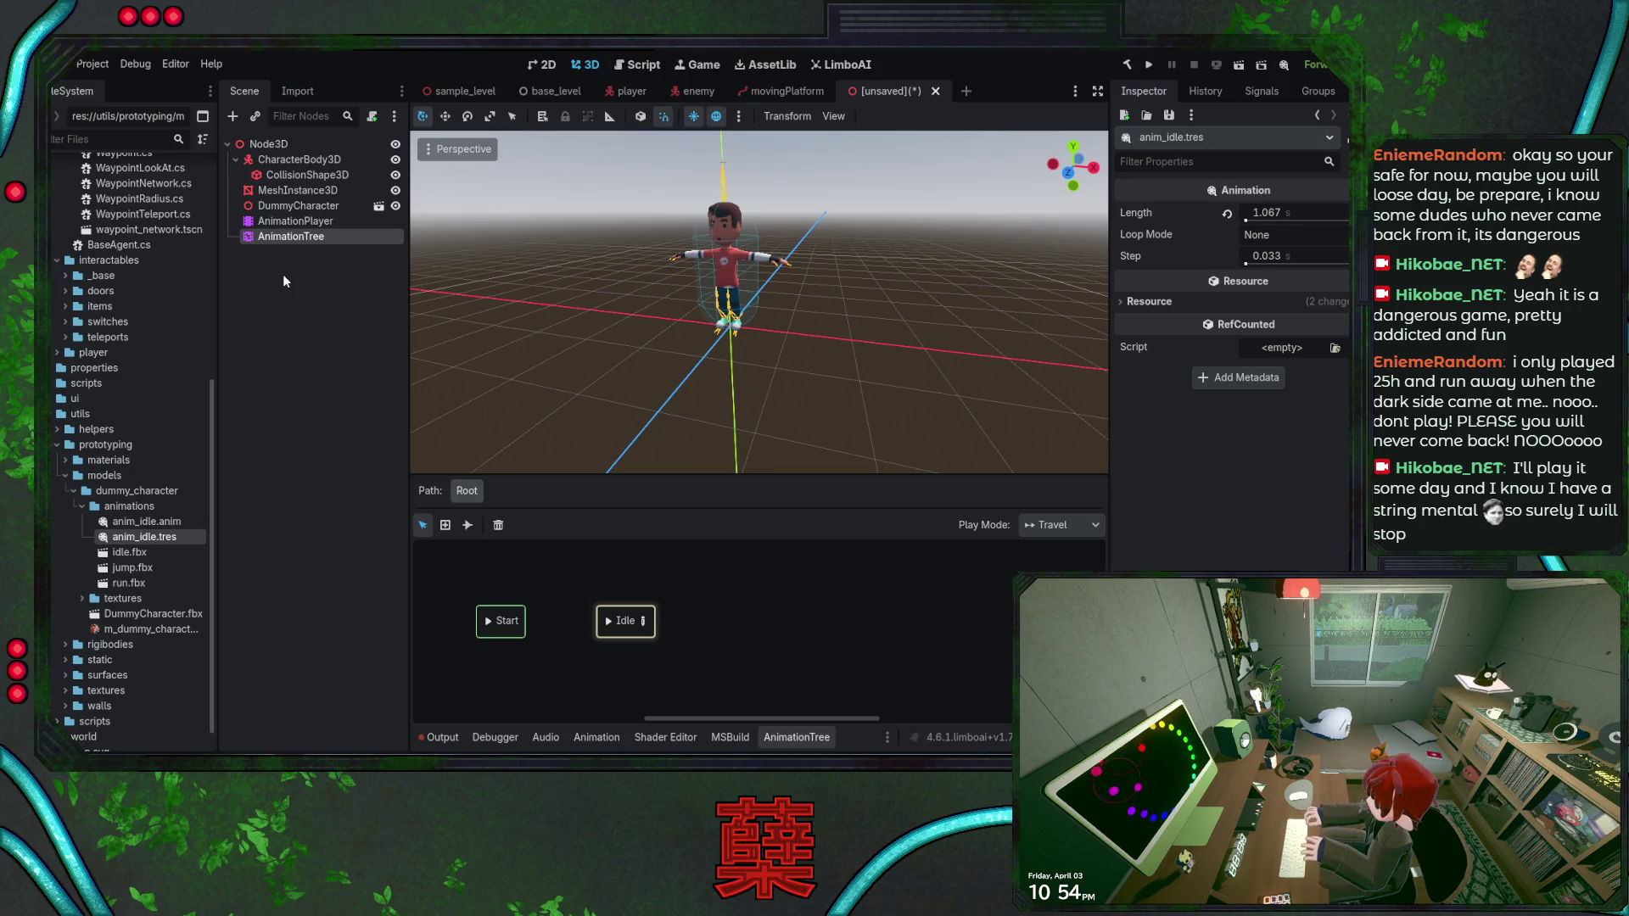
# Delete the AnimationPlayer node from the scene tree
pyautogui.click(297, 221)
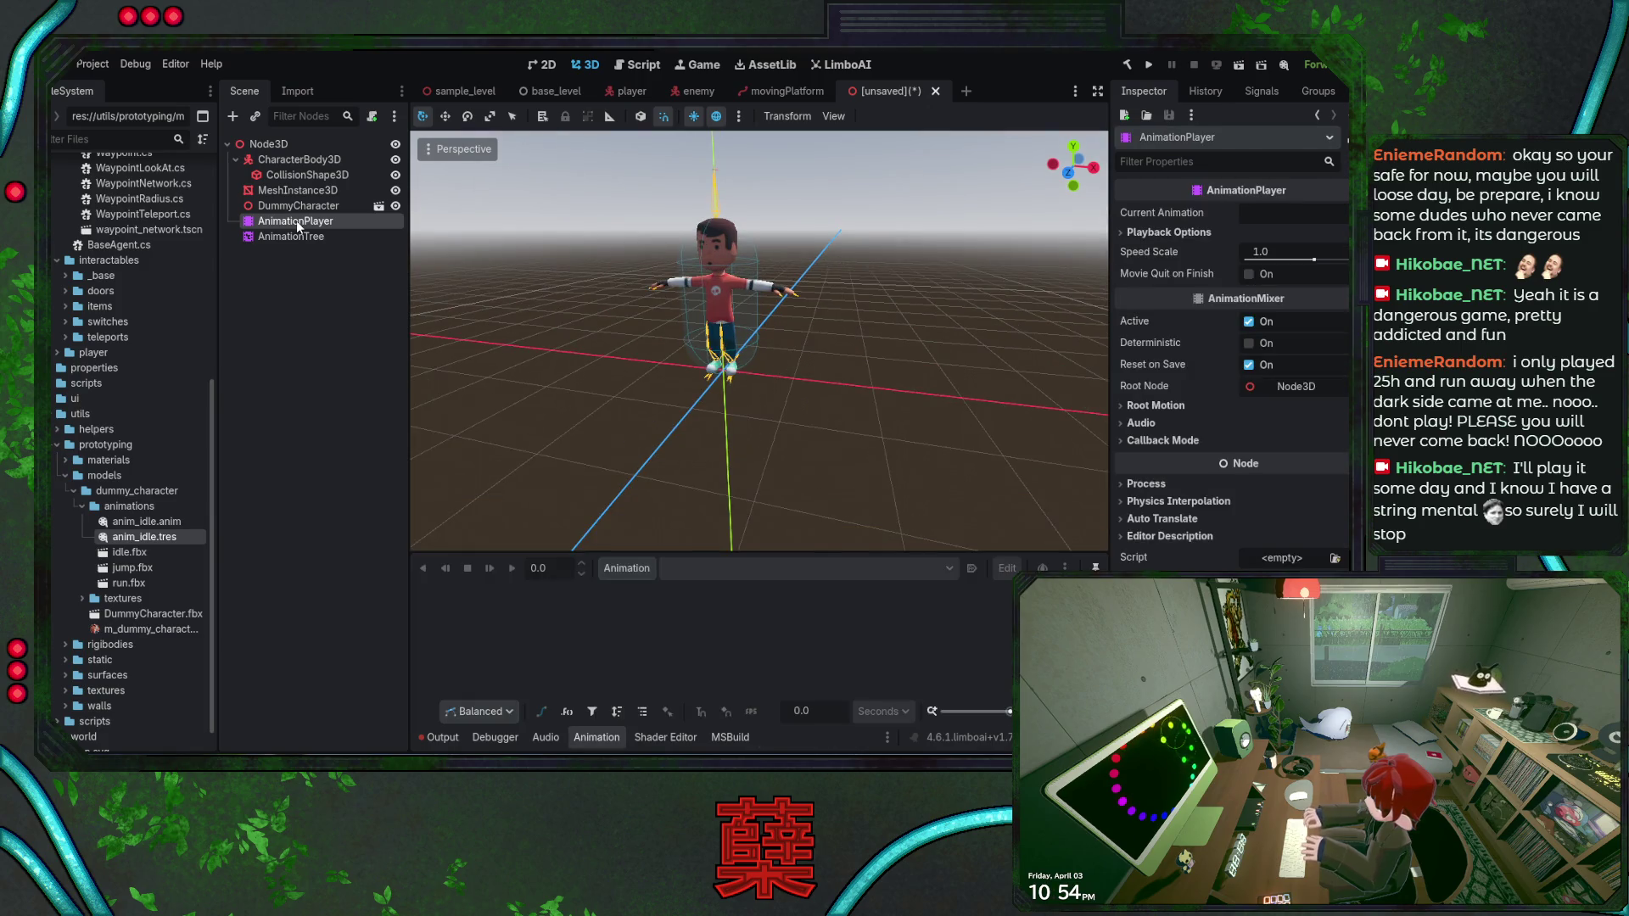
pyautogui.click(297, 236)
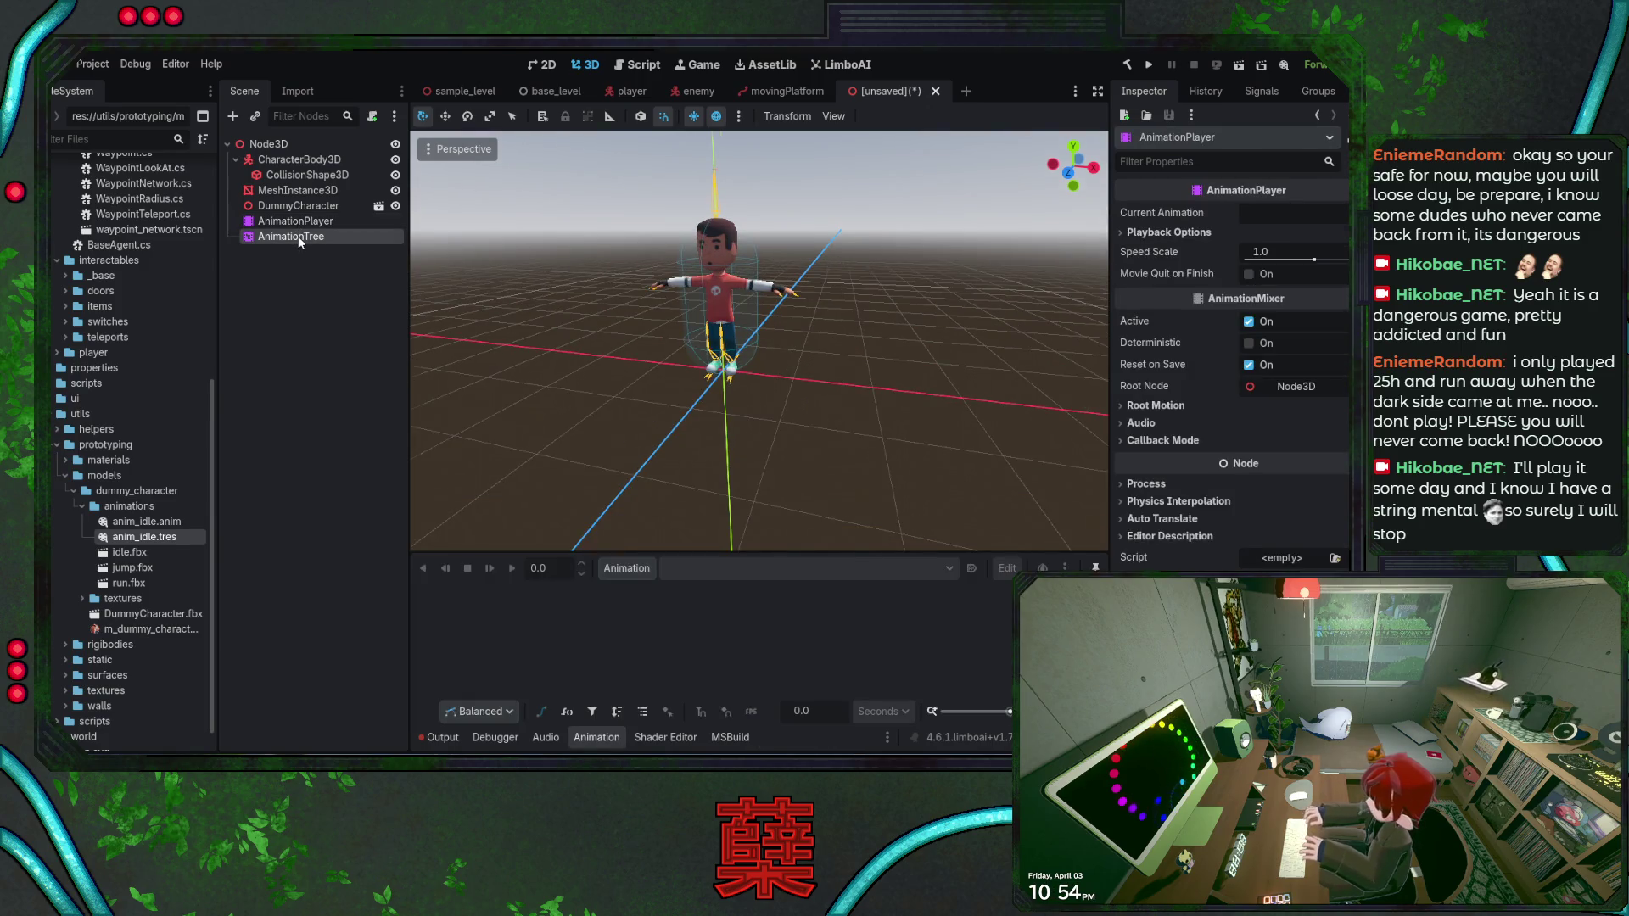
pyautogui.click(300, 222)
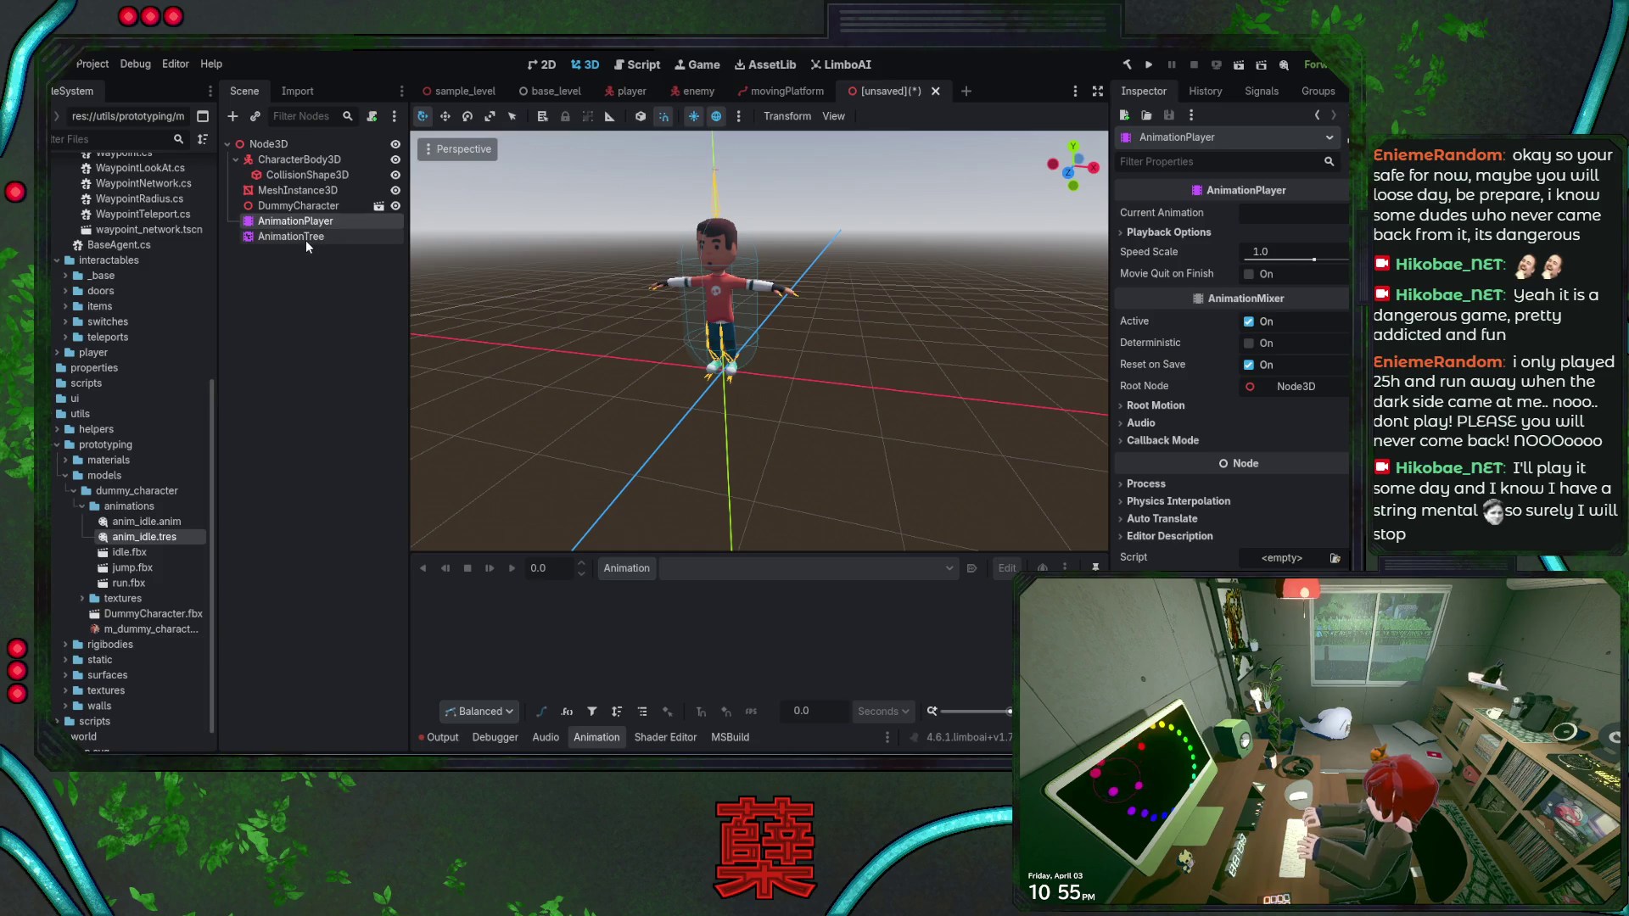
pyautogui.press('Delete')
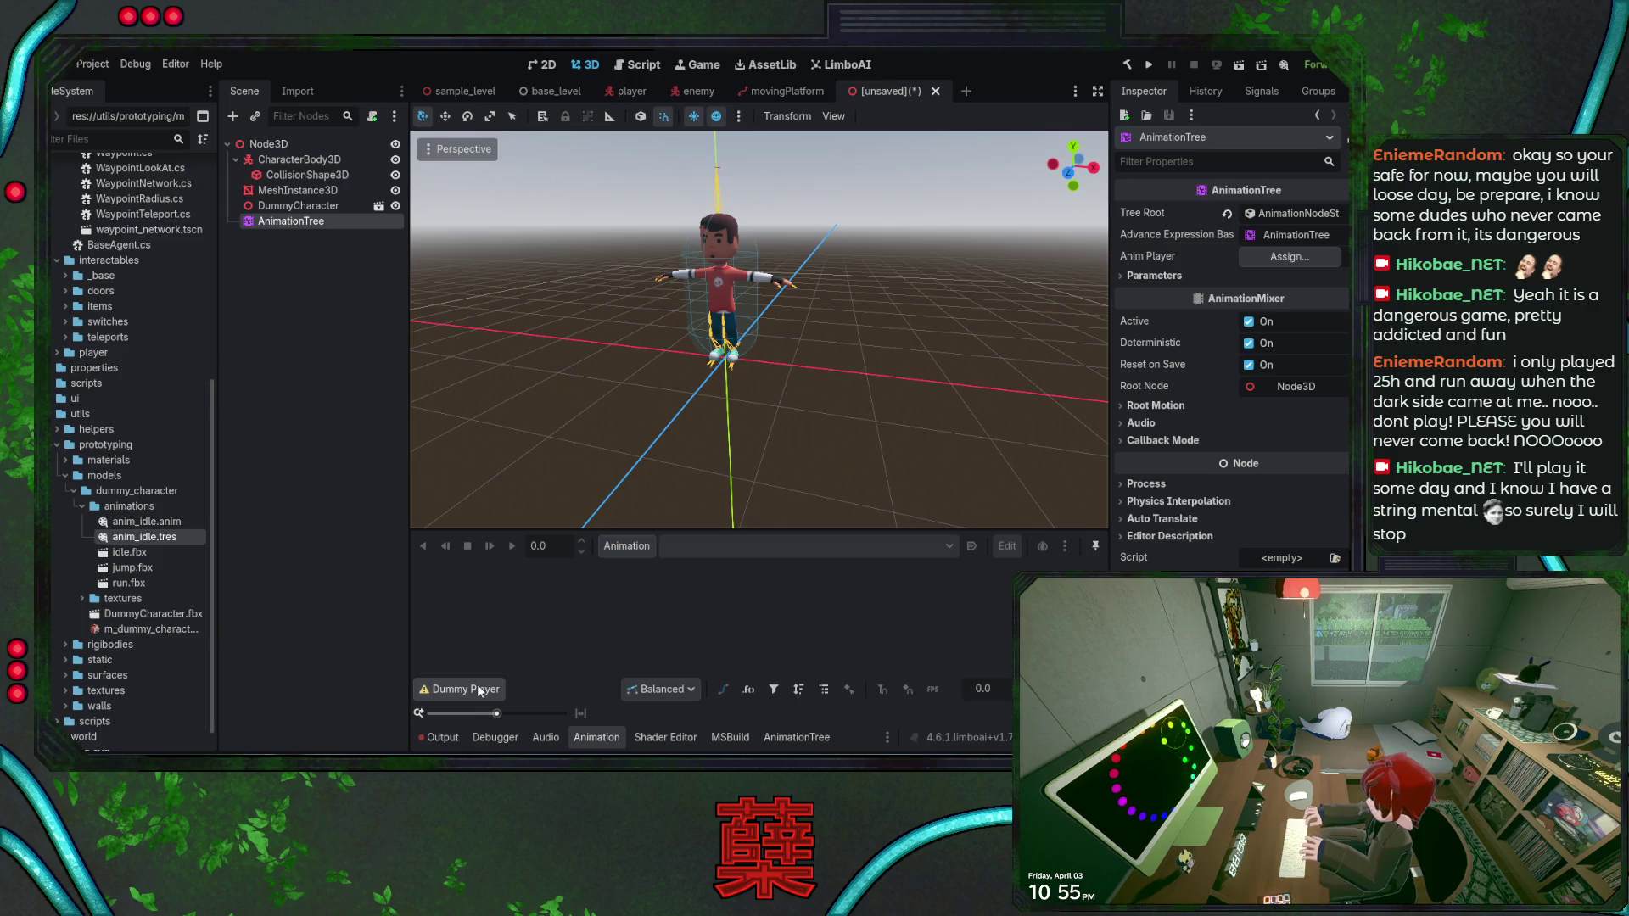
# Delete the AnimationTree node, leaving the body, mesh and DummyCharacter
pyautogui.click(308, 237)
pyautogui.click(297, 222)
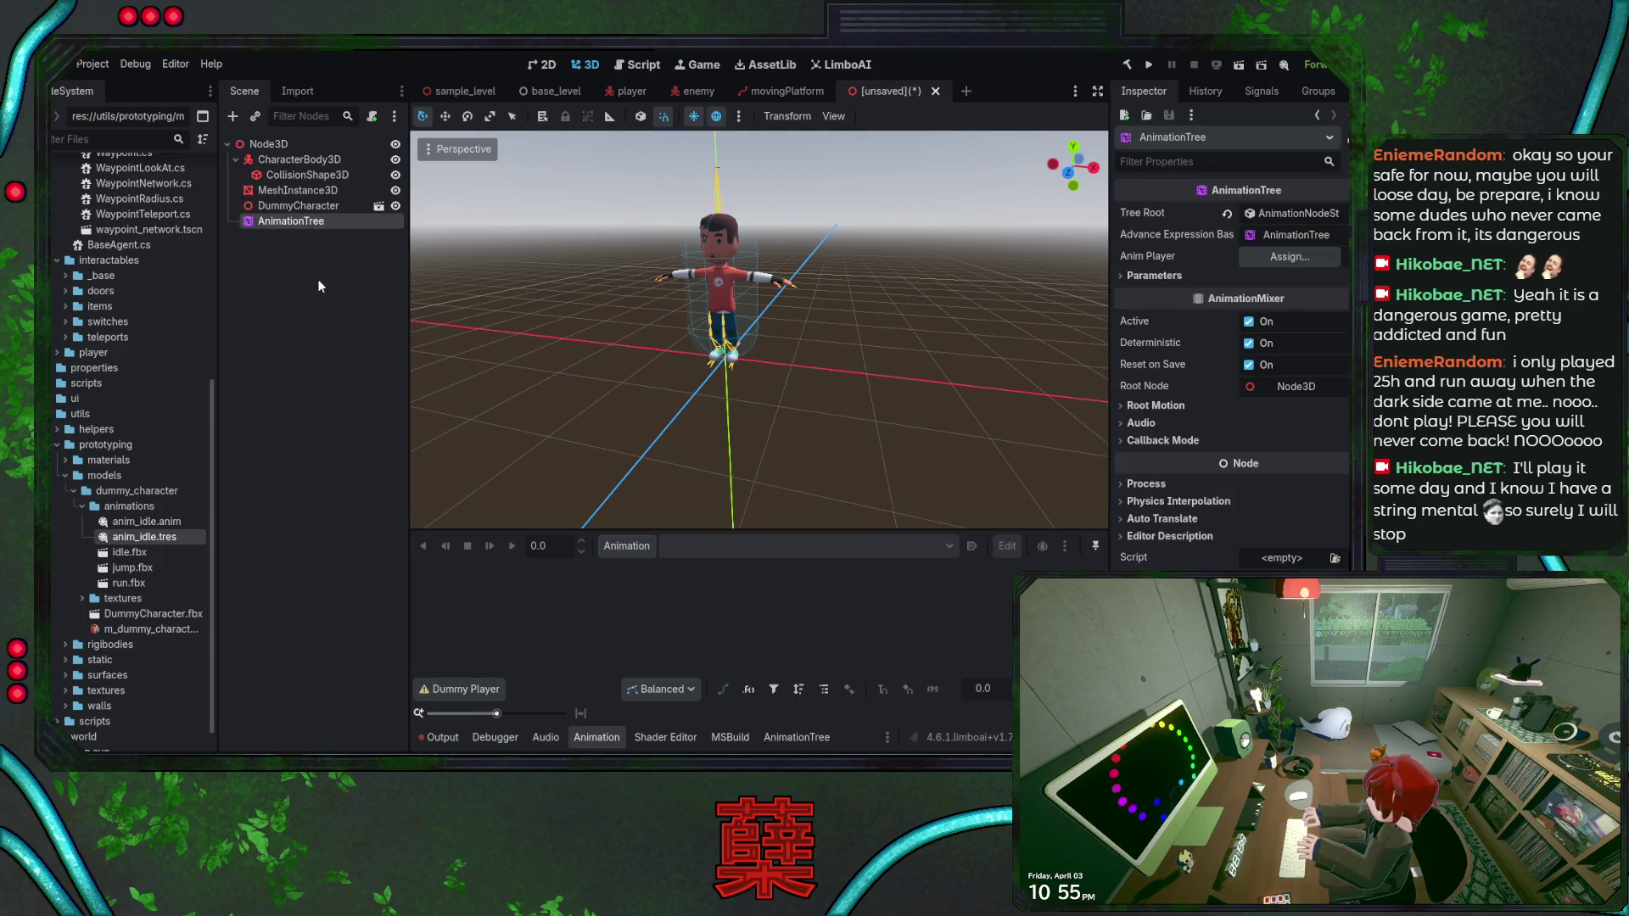
pyautogui.press('Delete')
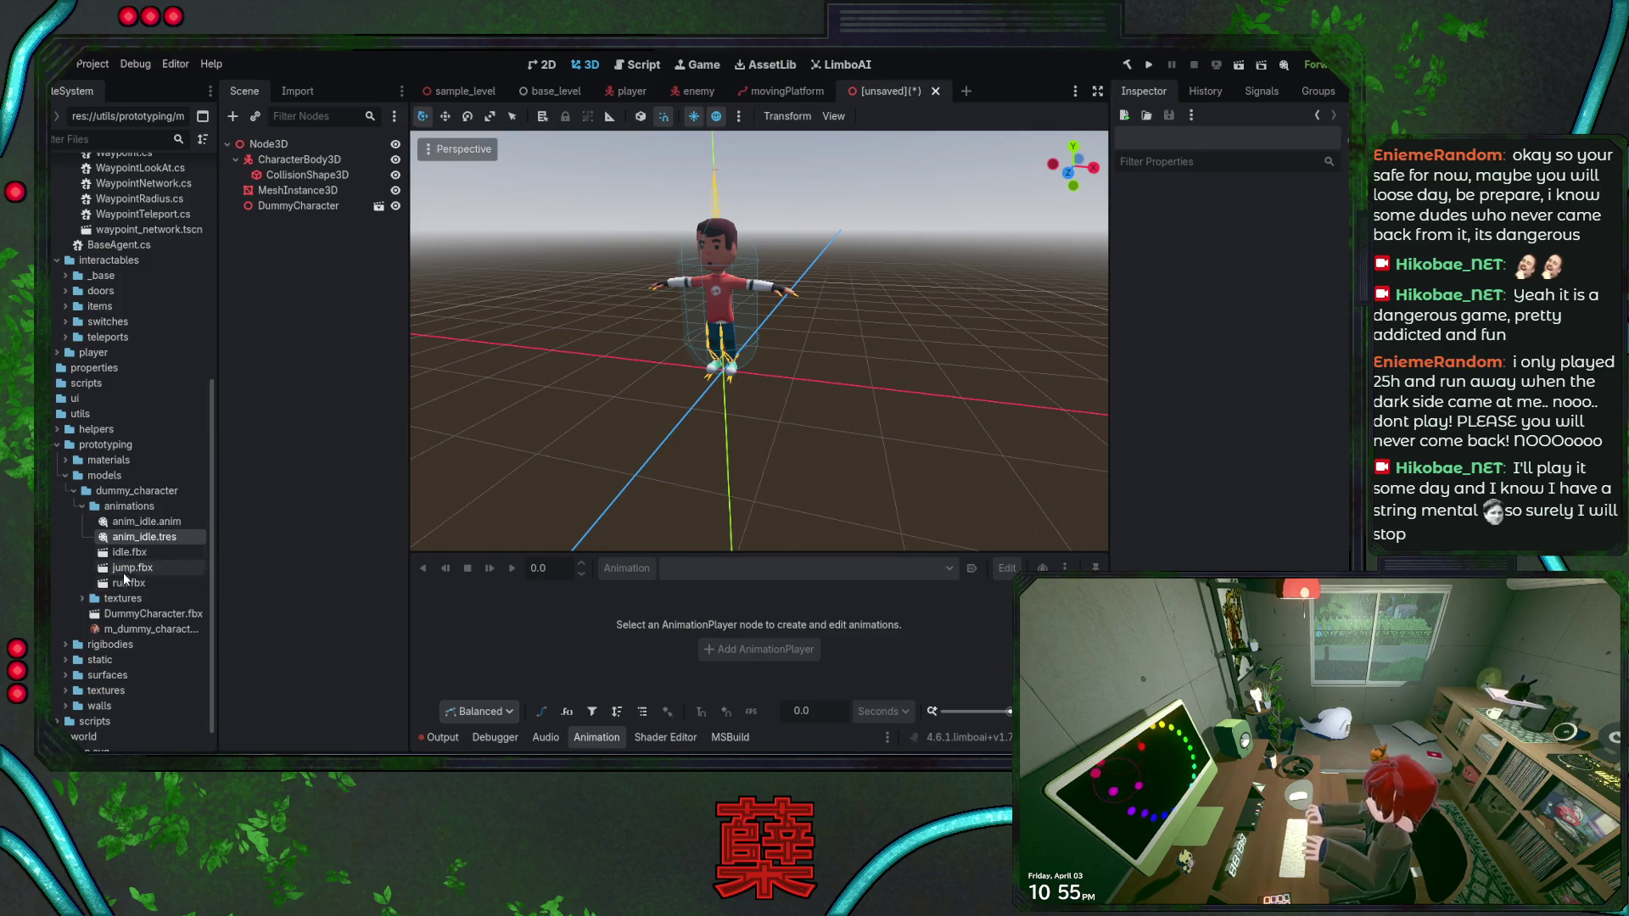
pyautogui.click(141, 554)
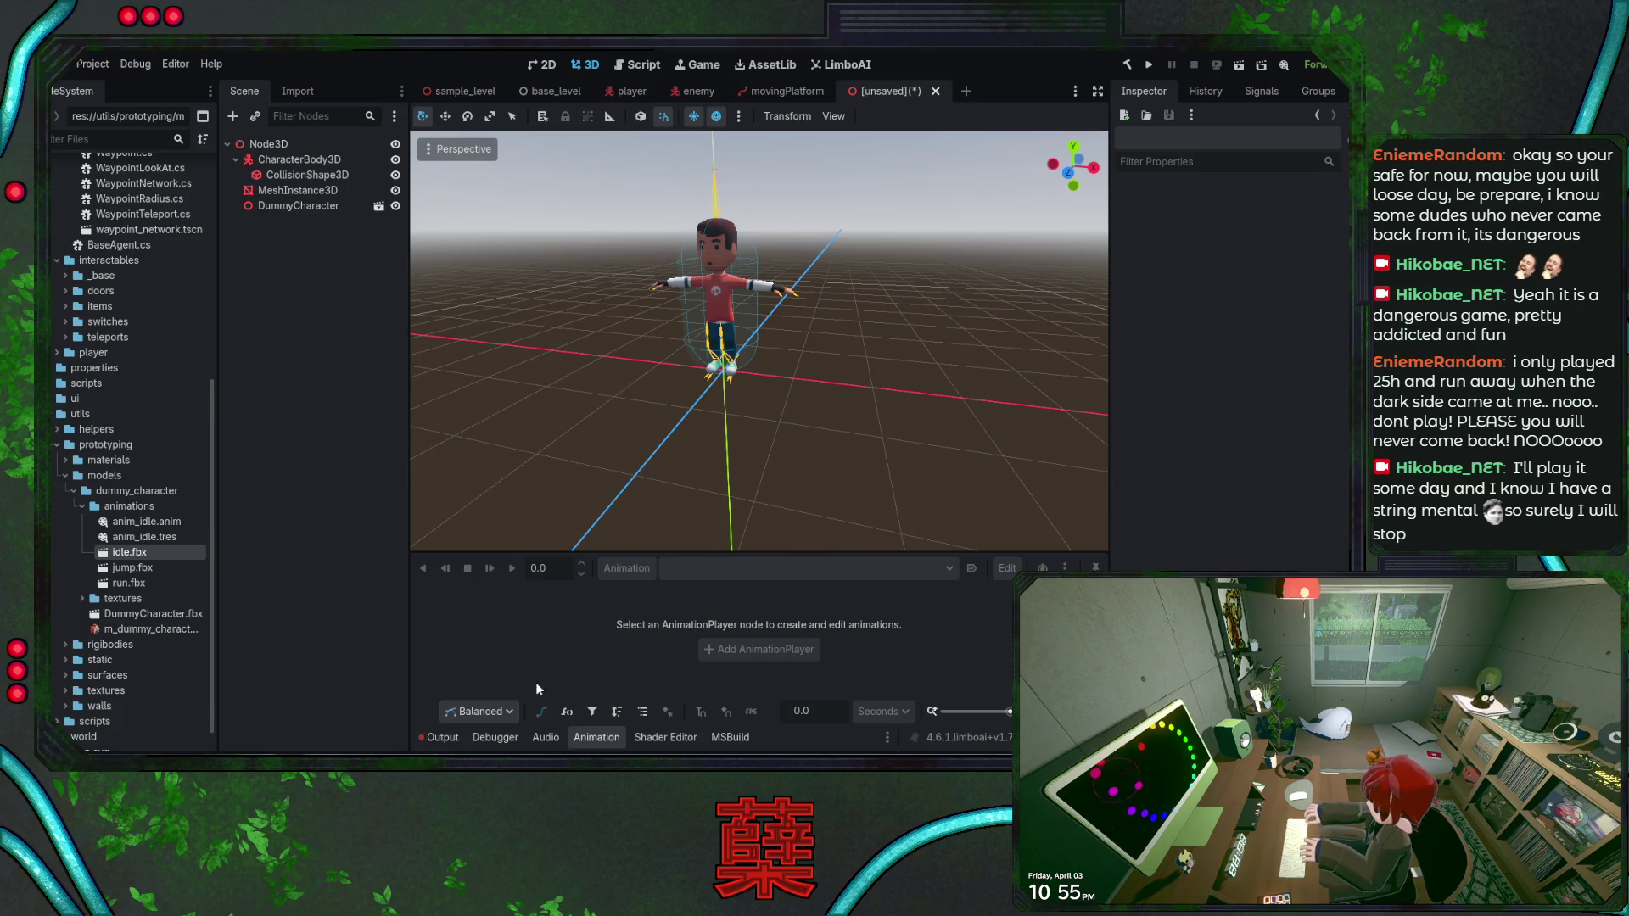
# Select DummyCharacter.fbx to view the model standing inside its CollisionShape3D capsule
pyautogui.click(135, 613)
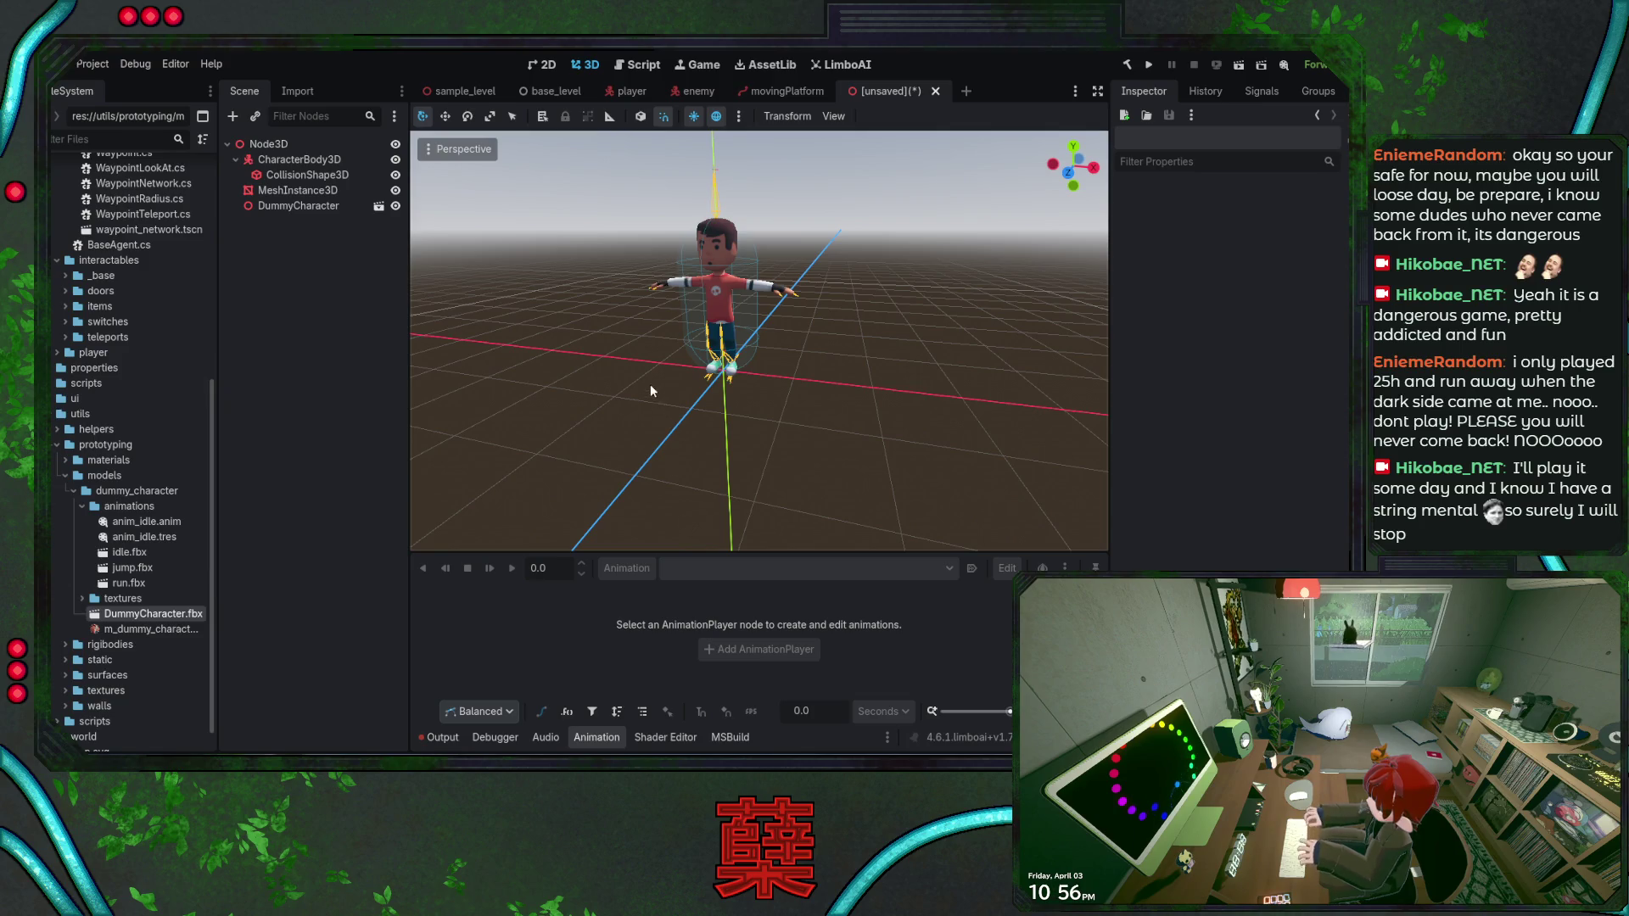
pyautogui.scroll(6, 655, 336)
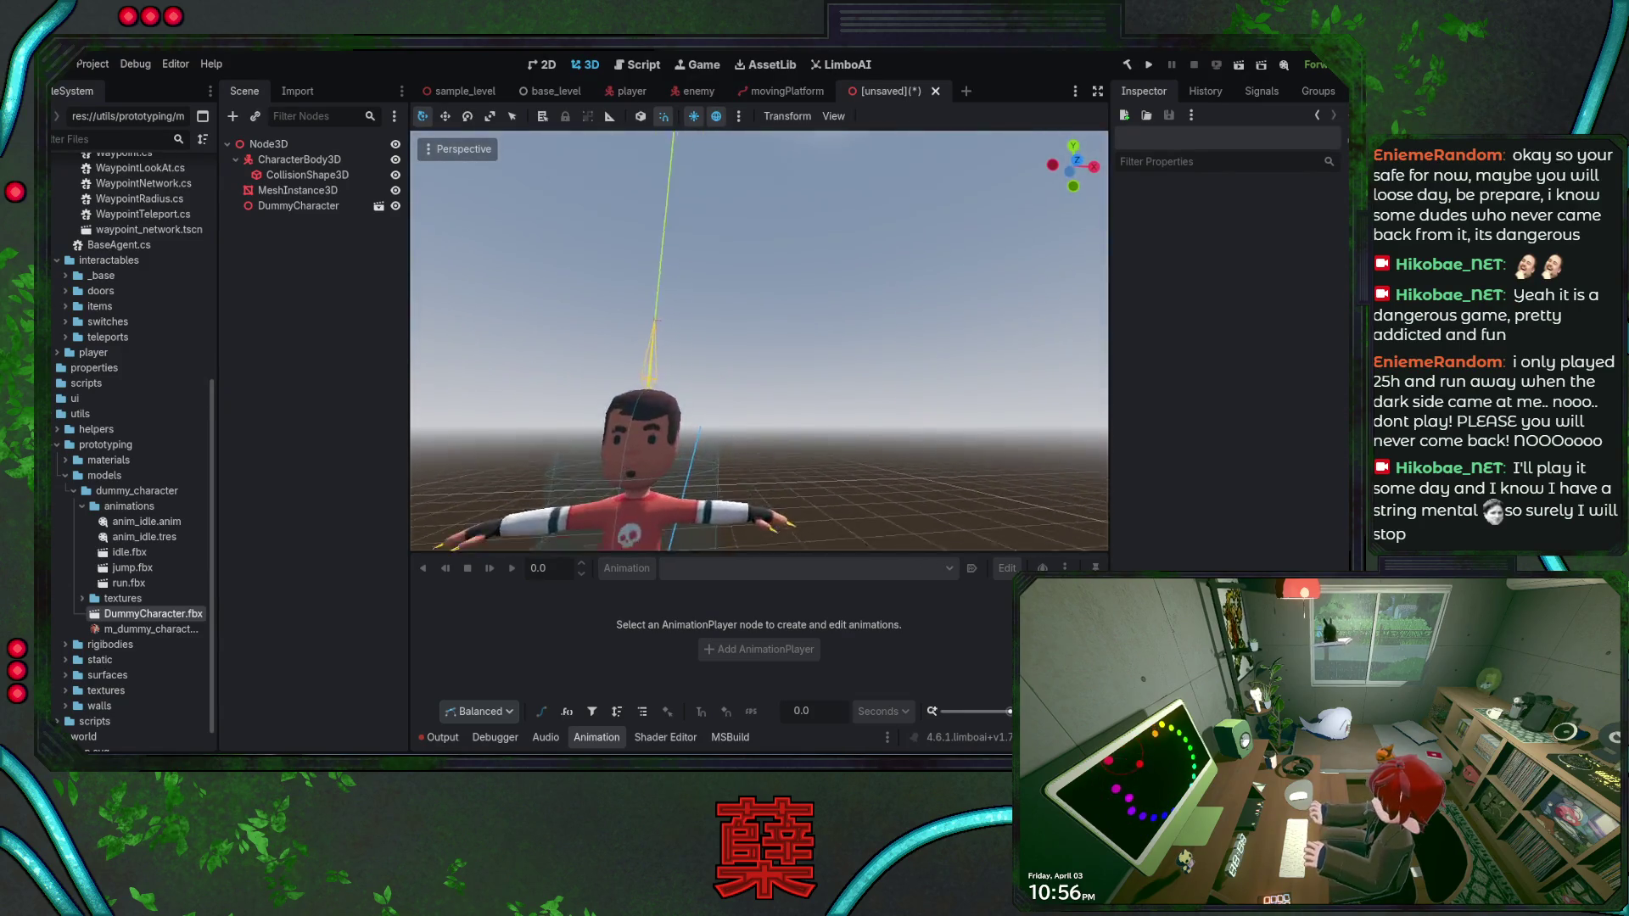
pyautogui.scroll(8, 760, 341)
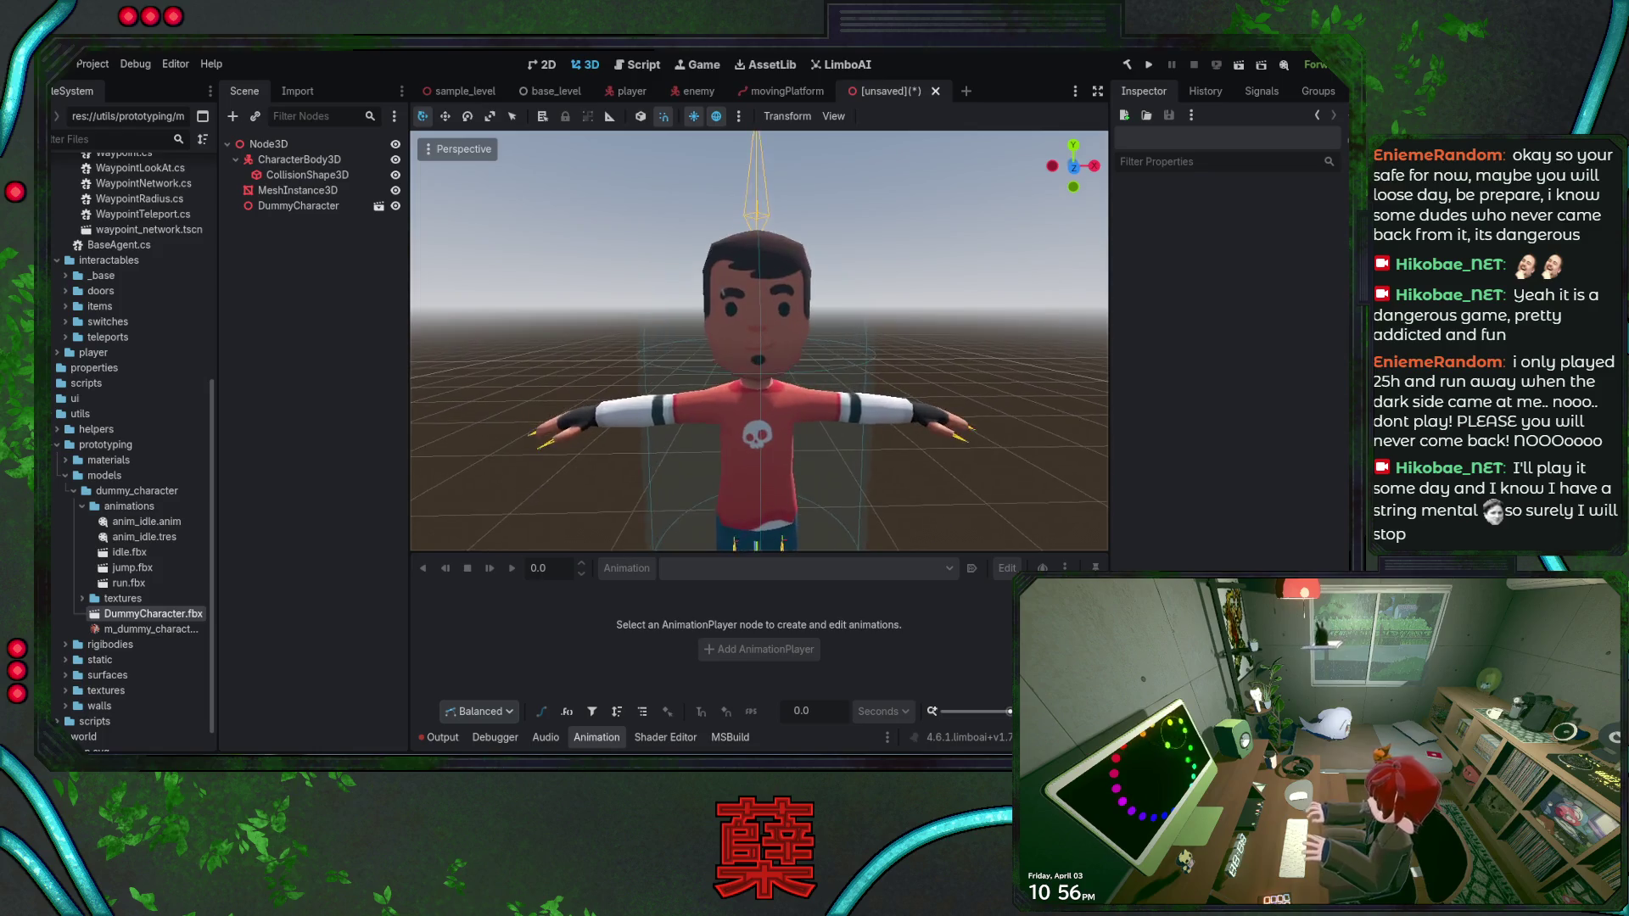
pyautogui.scroll(-8, 684, 365)
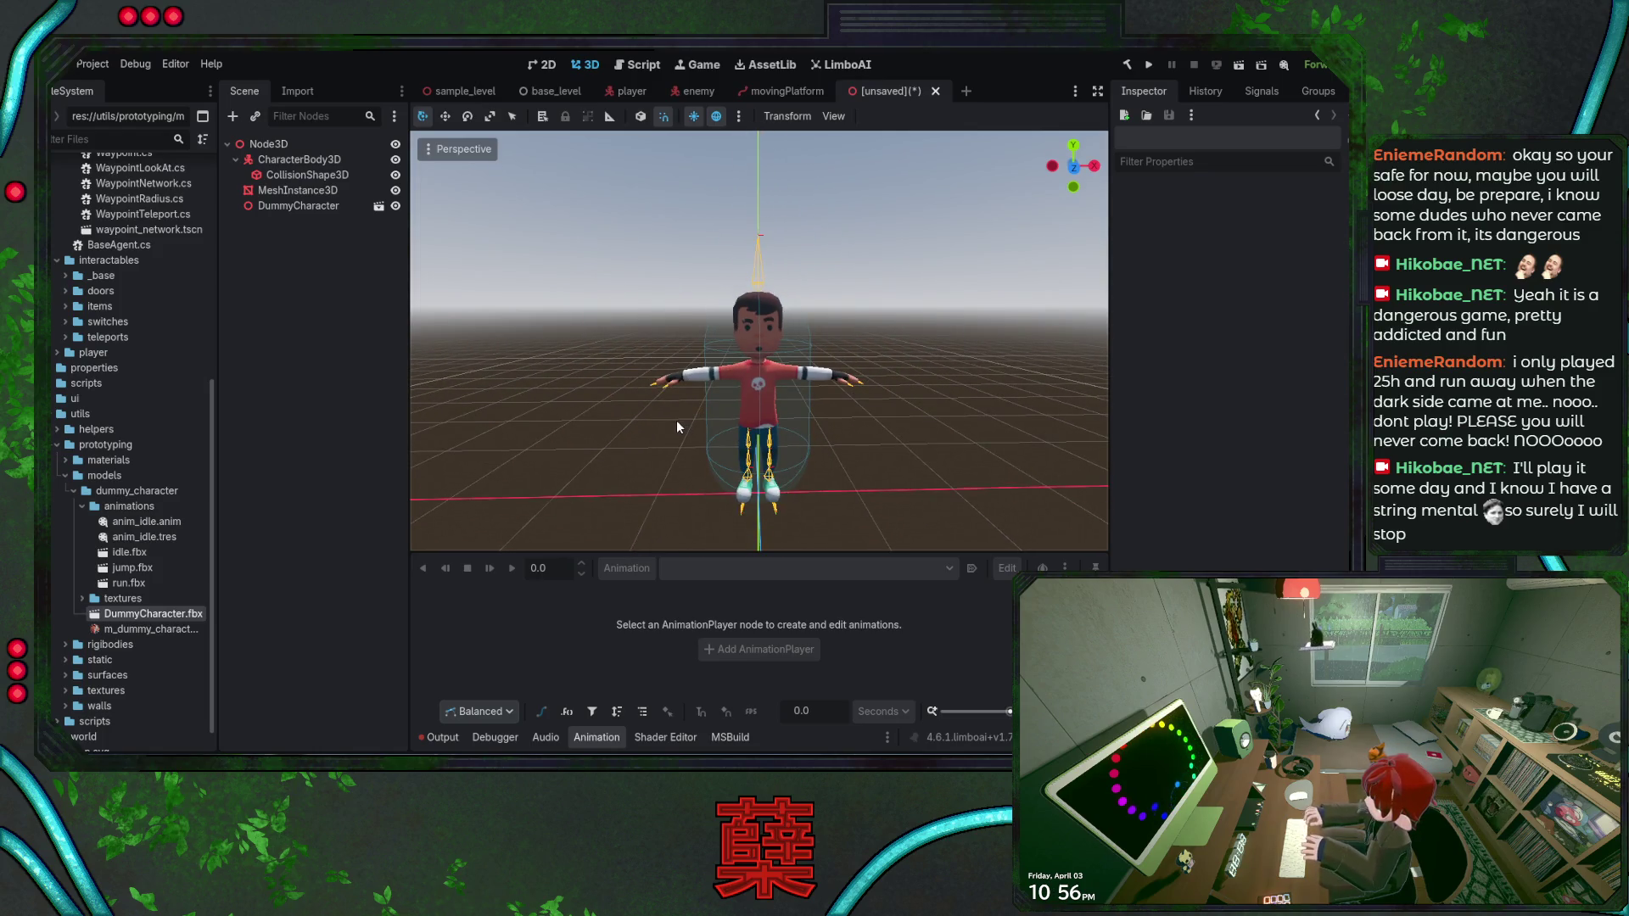